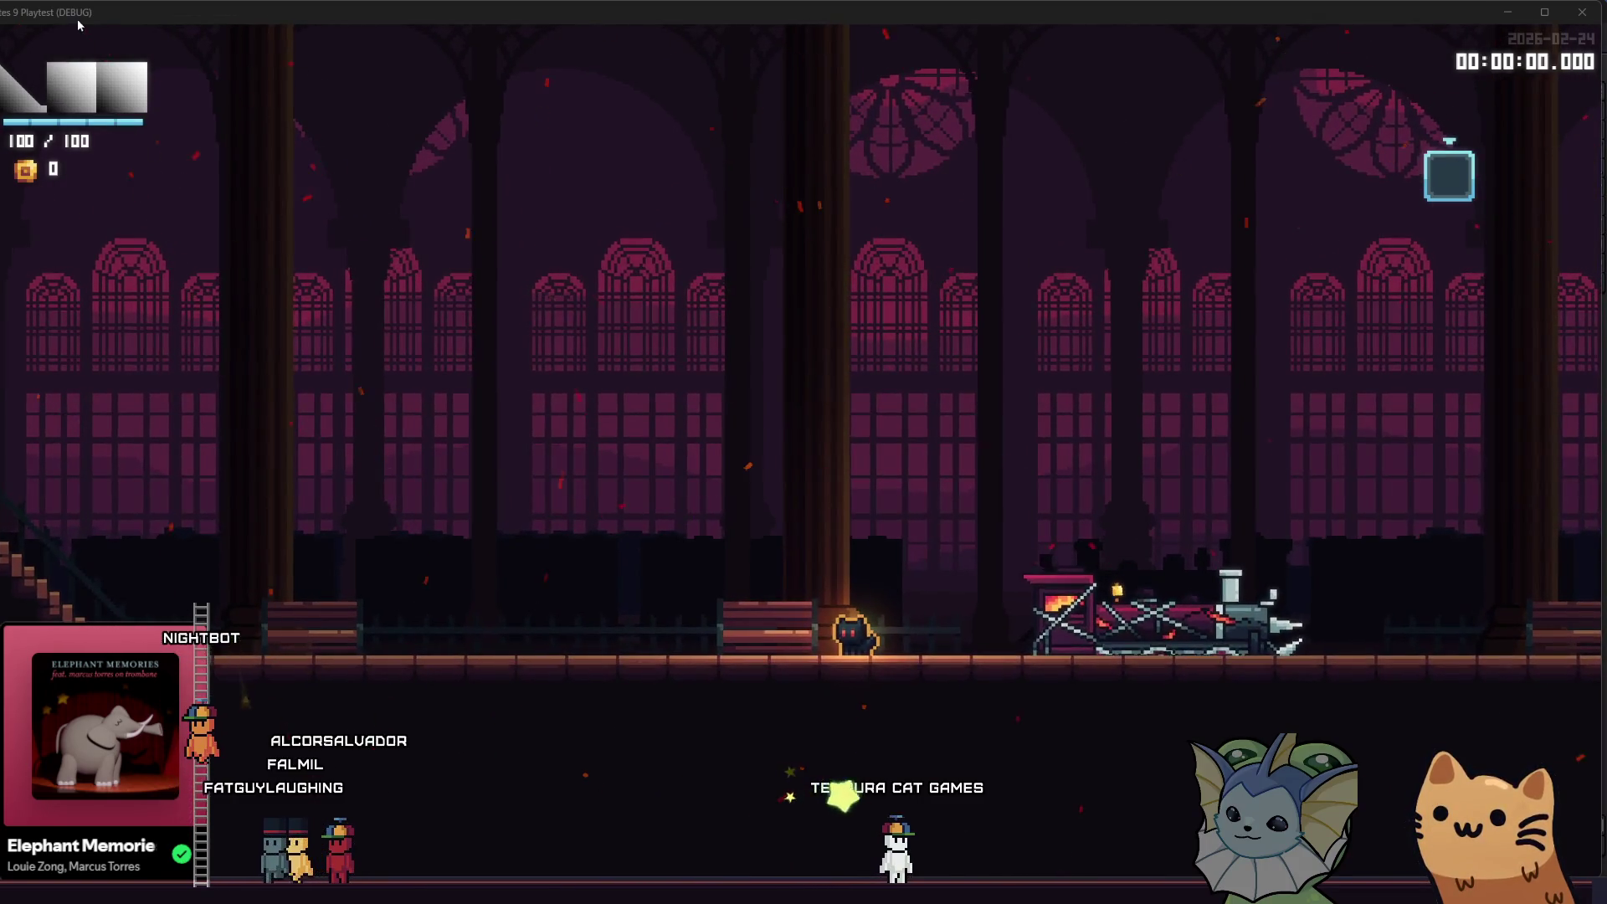
# - Stop the Dante's 9 playtest with F8 to get back to the heart_container scene
pyautogui.press('F8')
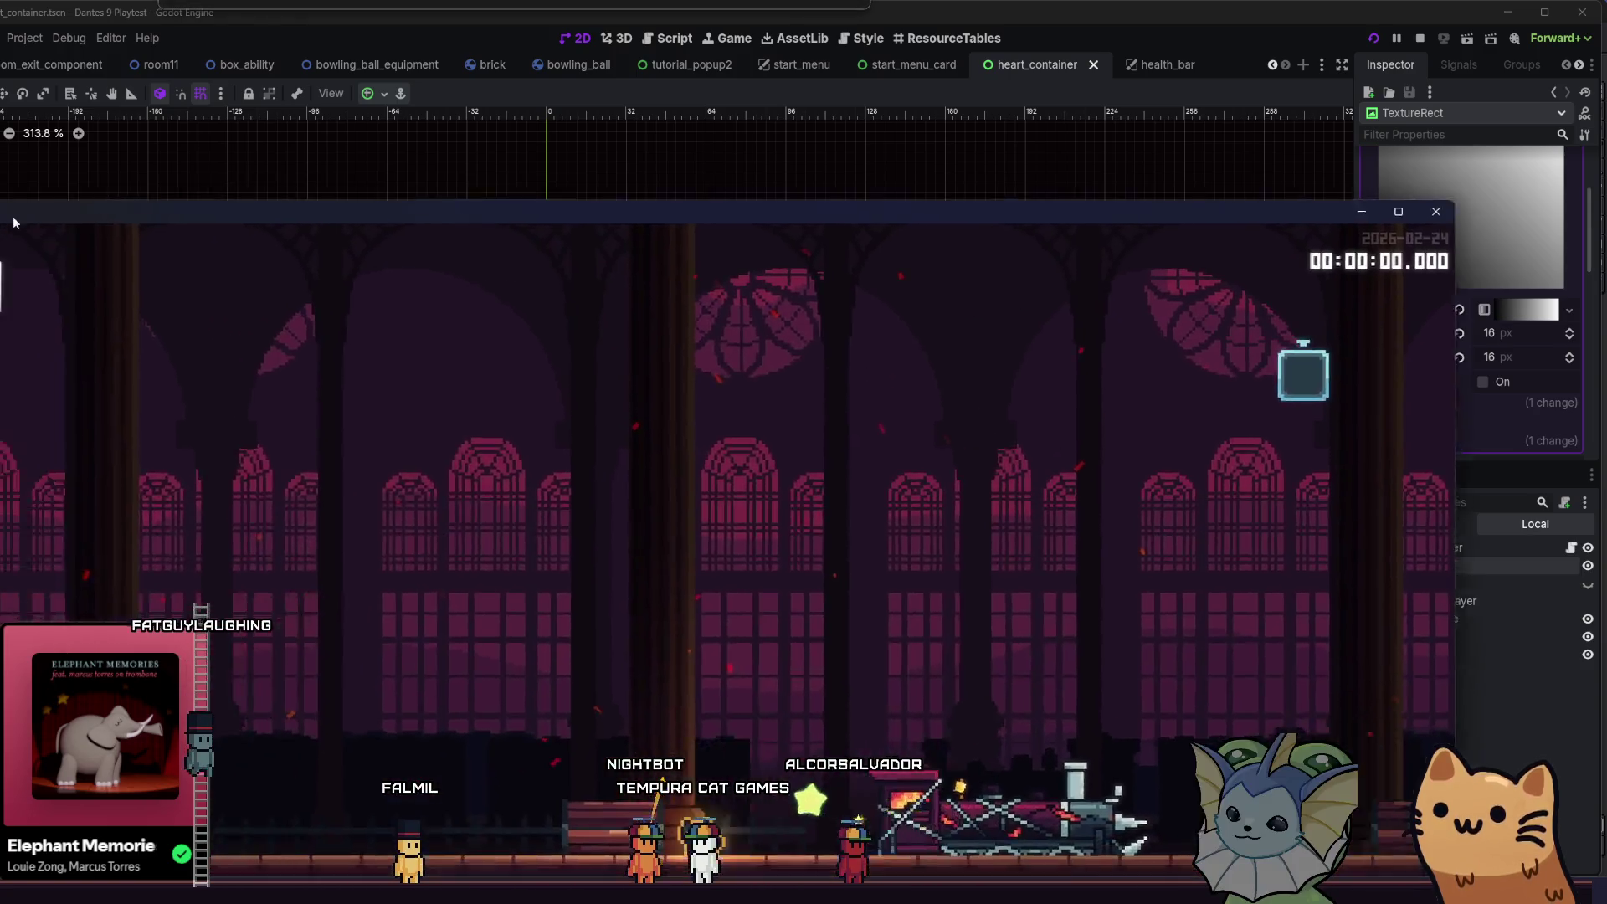
# - Maximize the game window, climb the player up the station ladder, then close the playtest
pyautogui.moveTo(12, 216)
pyautogui.mouseDown()
pyautogui.moveTo(182, 84)
pyautogui.moveTo(176, 1)
pyautogui.mouseUp()
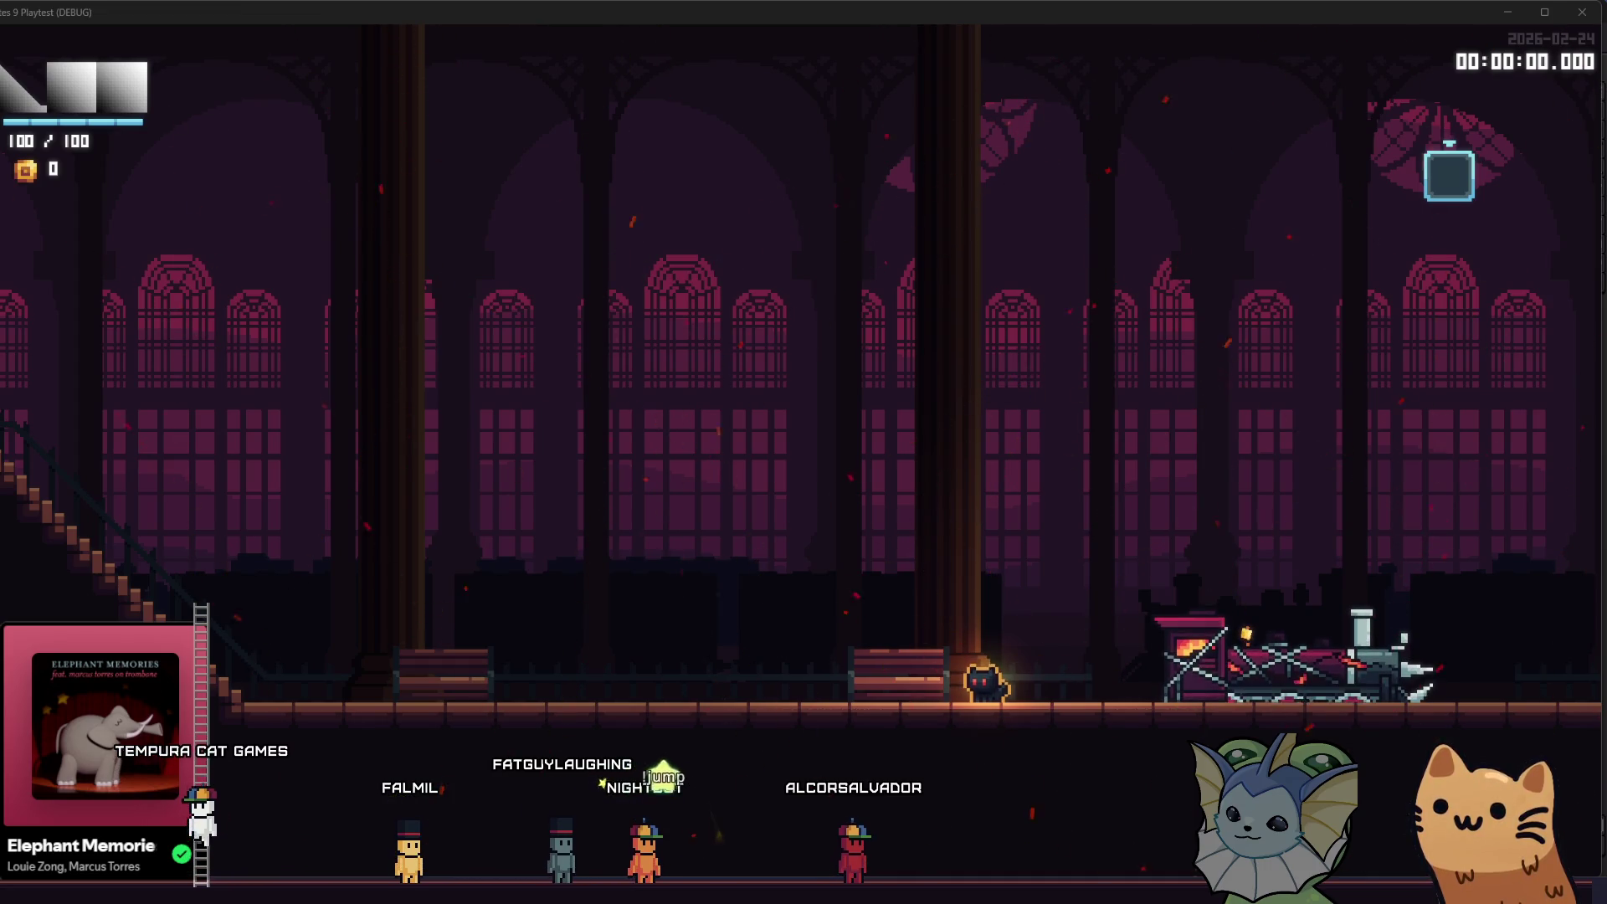
pyautogui.press('Up')
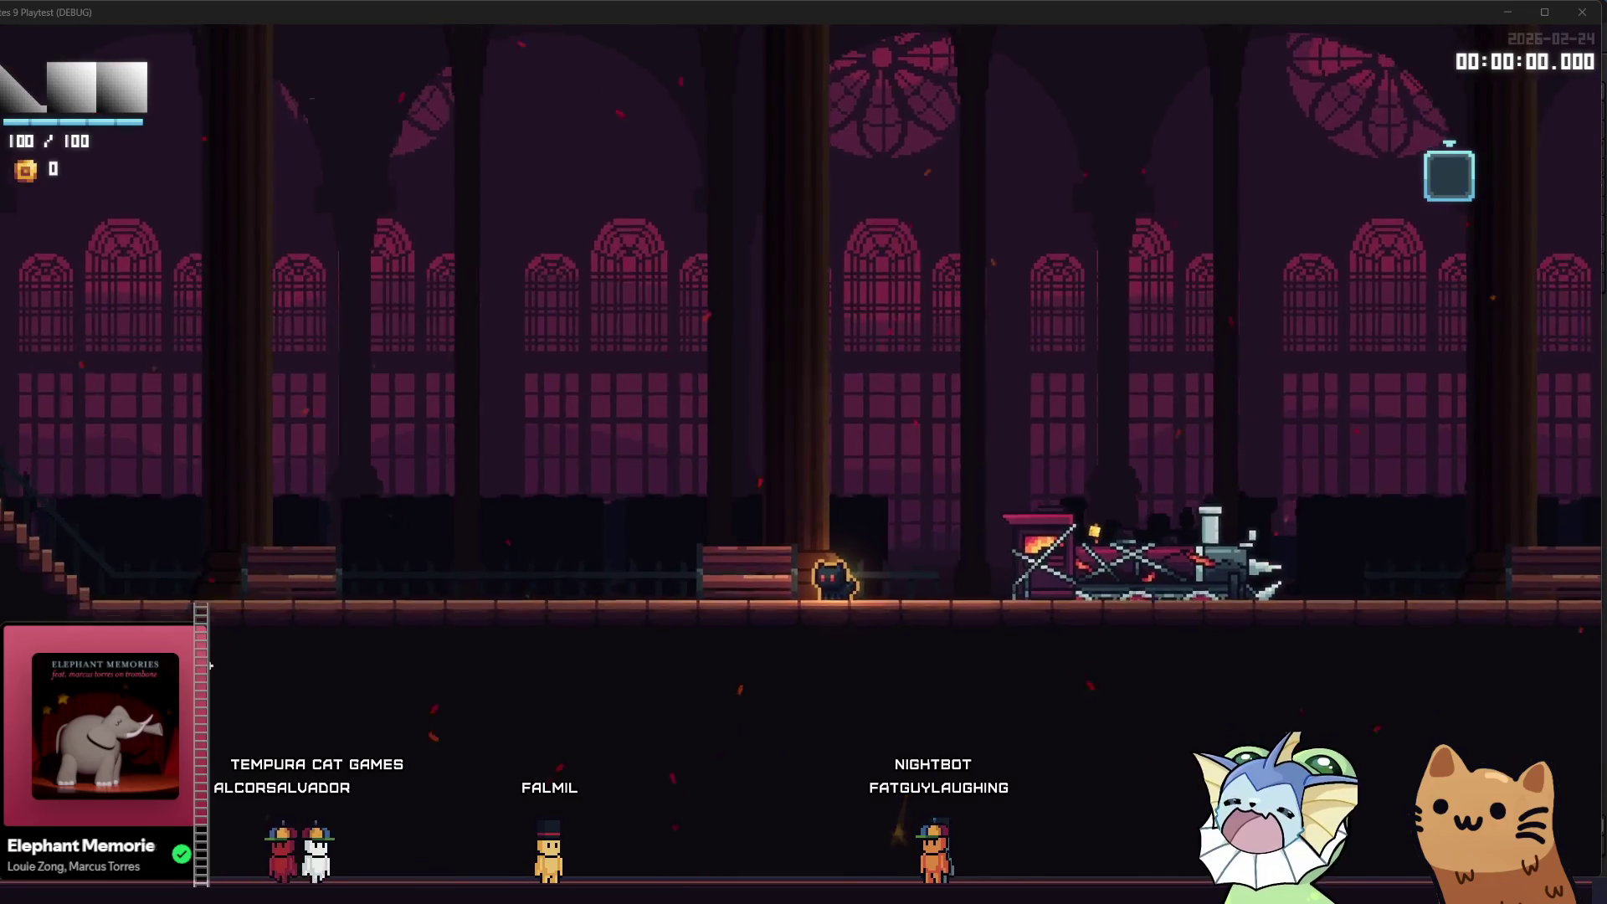
pyautogui.press('F8')
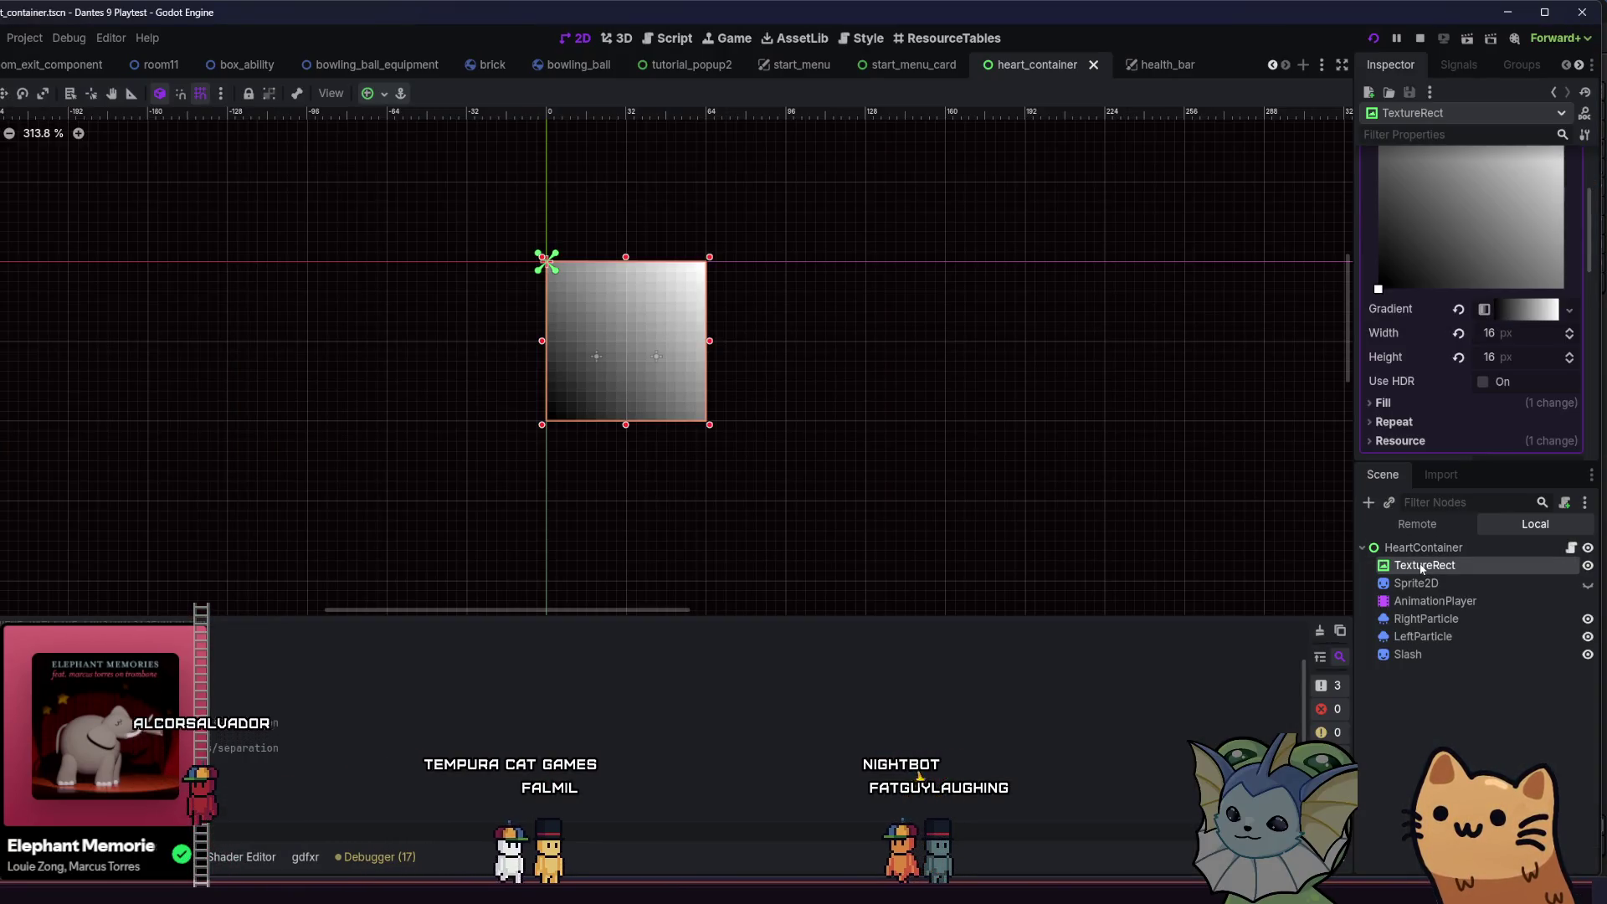
# - Set the heart TextureRect's Stretch Mode to Scale and test-run the game
pyautogui.scroll(-3, 1414, 405)
pyautogui.click(1506, 337)
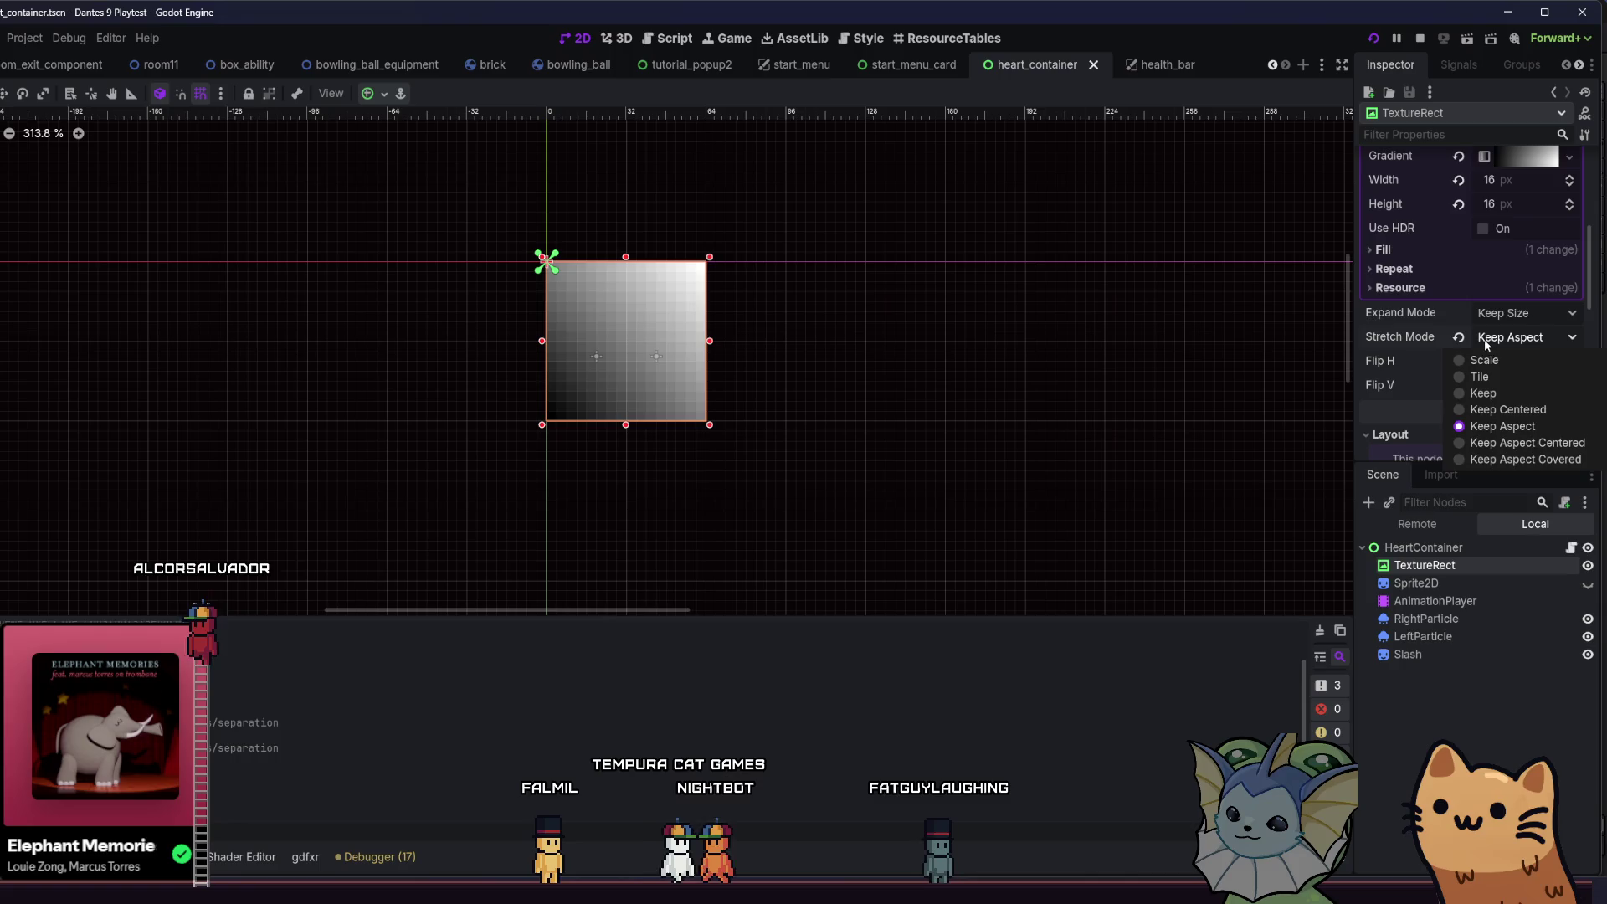
pyautogui.click(1507, 355)
pyautogui.press('F5')
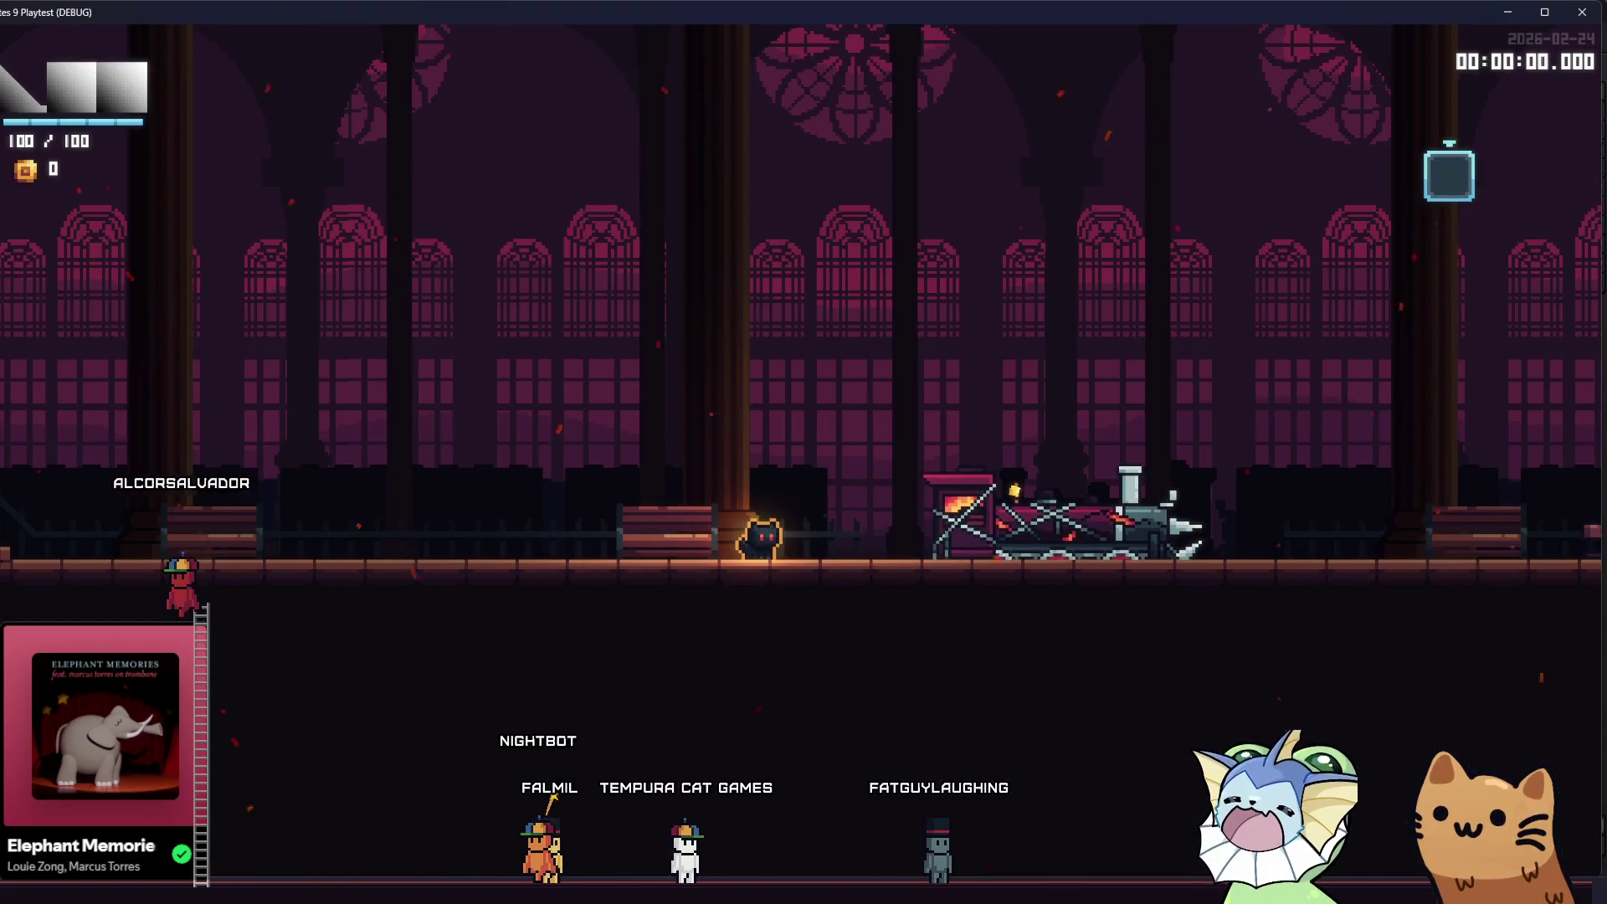
pyautogui.press('F8')
# - Switch the Stretch Mode to Tile and test-run the game again
pyautogui.click(1535, 330)
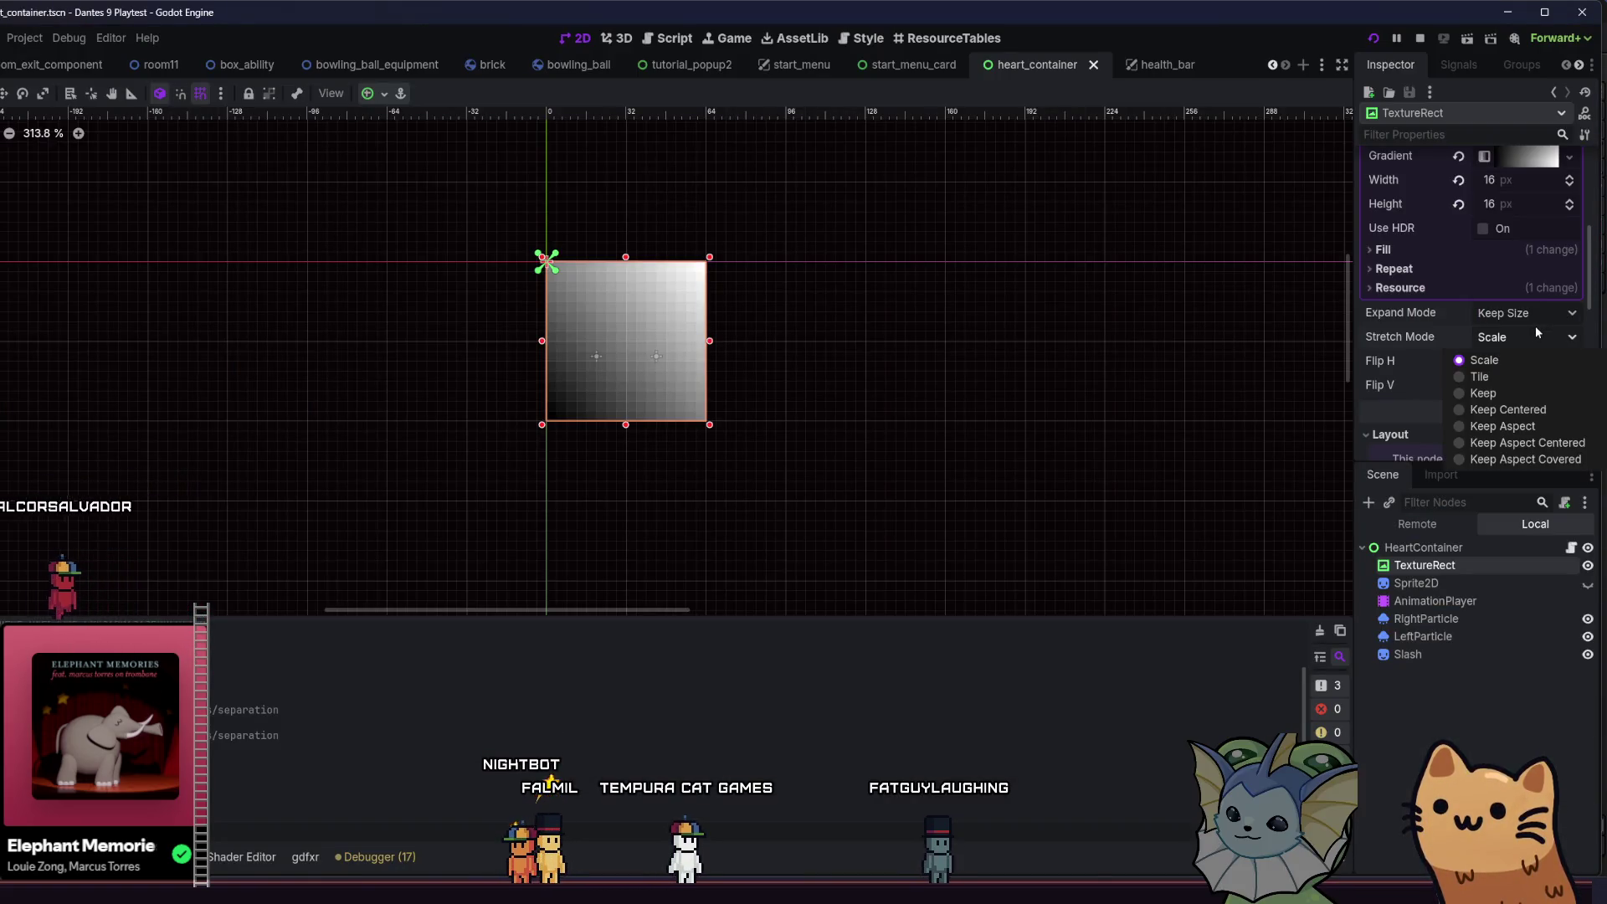
pyautogui.click(1508, 374)
pyautogui.press('F5')
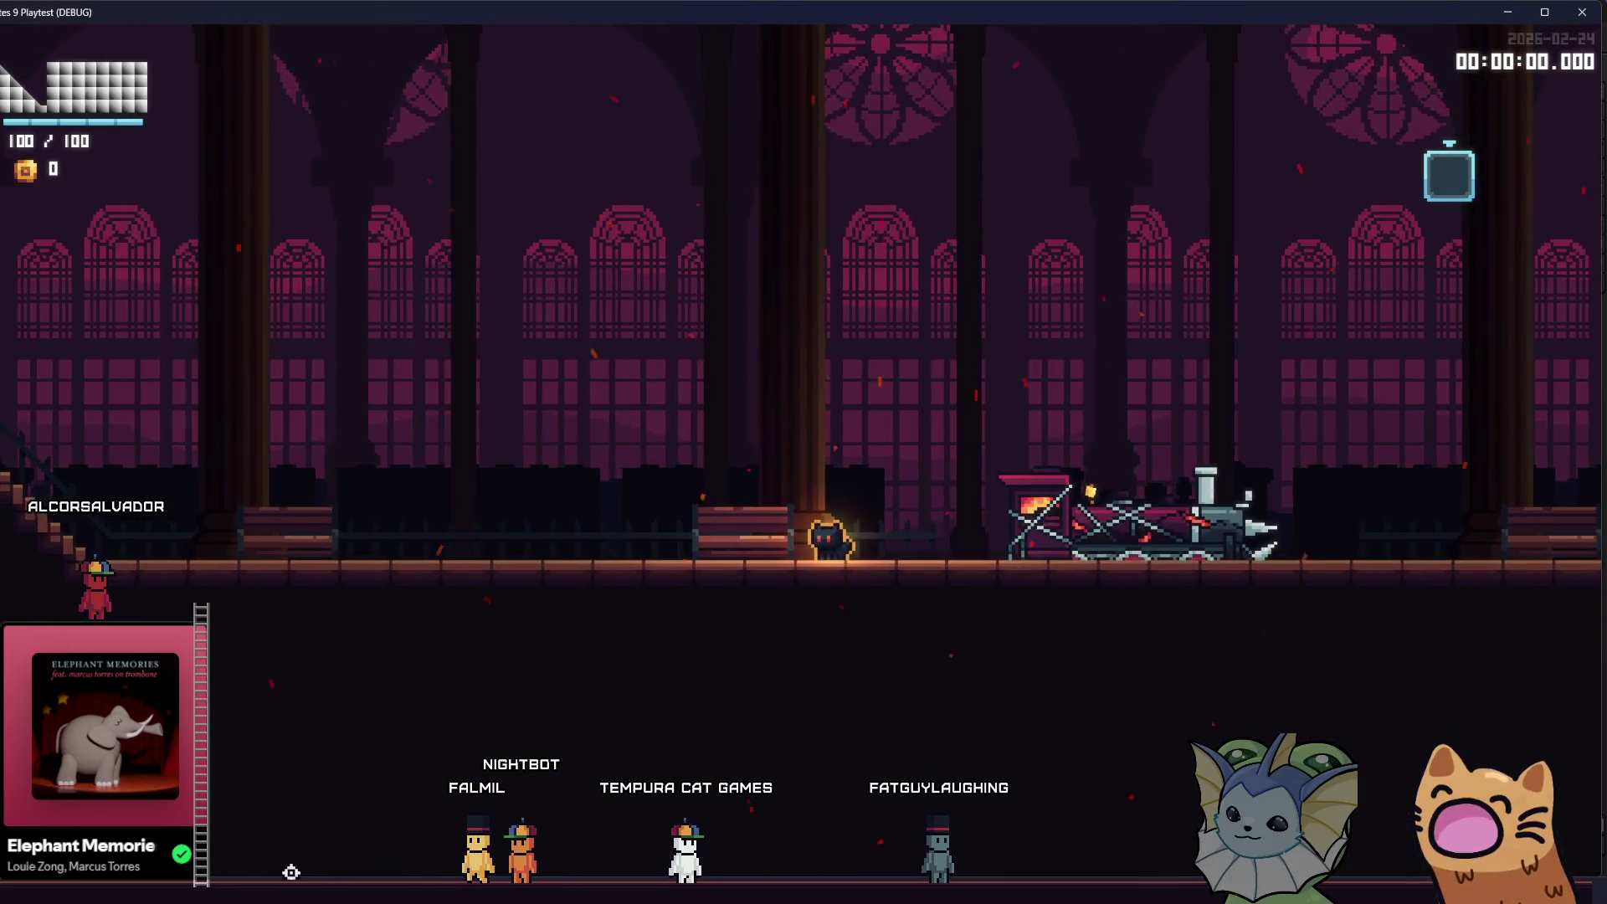
pyautogui.press('F8')
# - Set the Stretch Mode back to Scale
pyautogui.click(1484, 338)
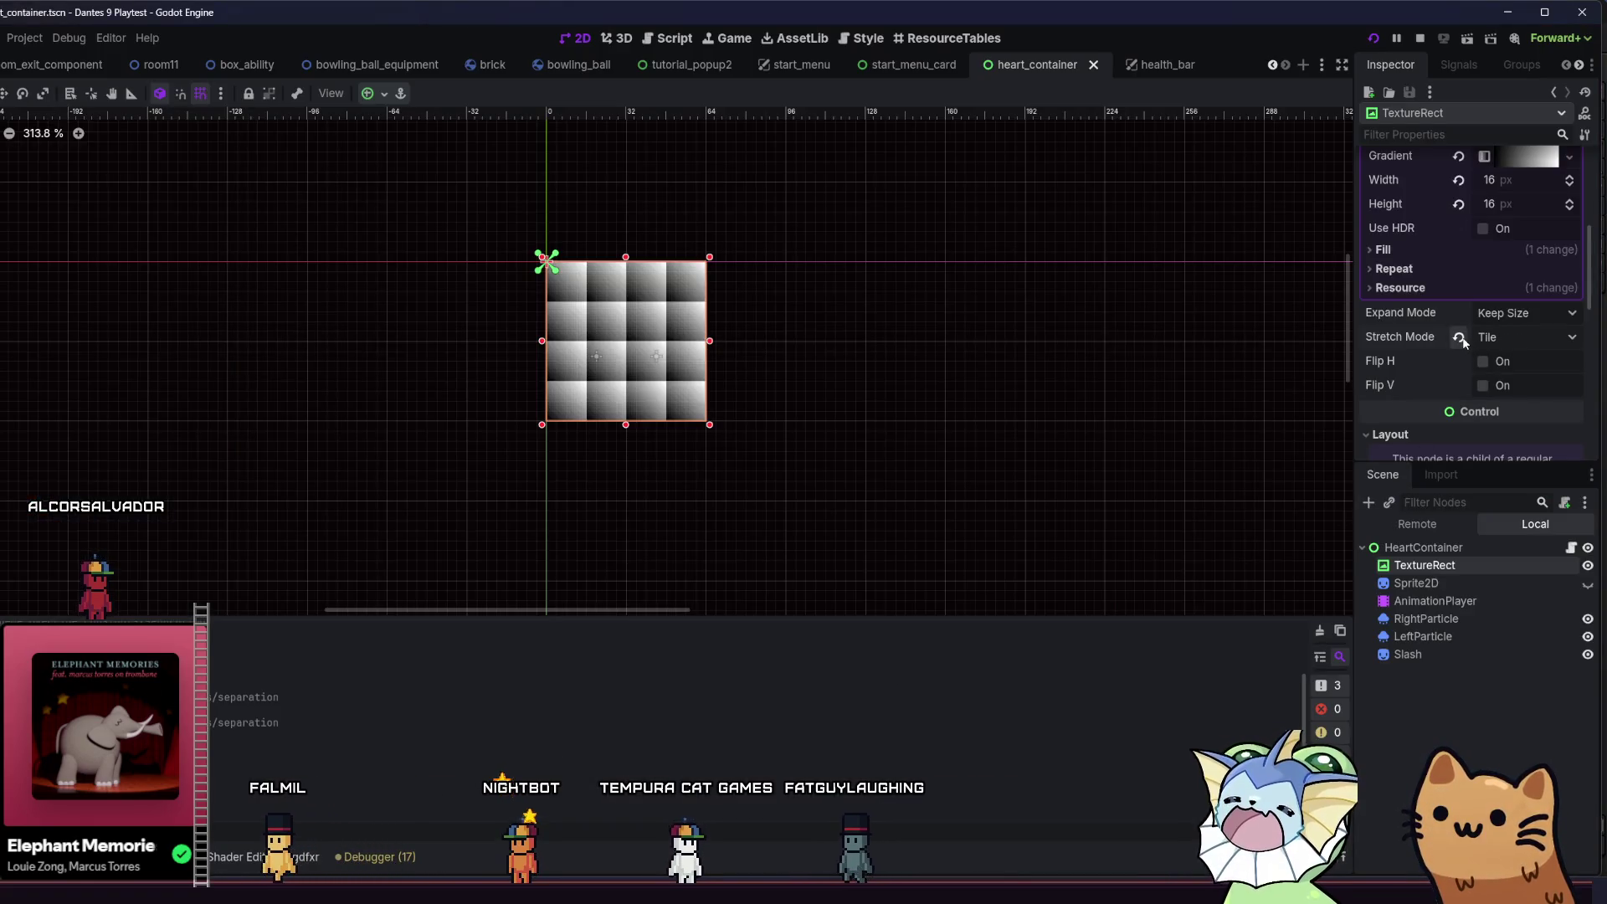
pyautogui.click(1497, 358)
pyautogui.click(1501, 338)
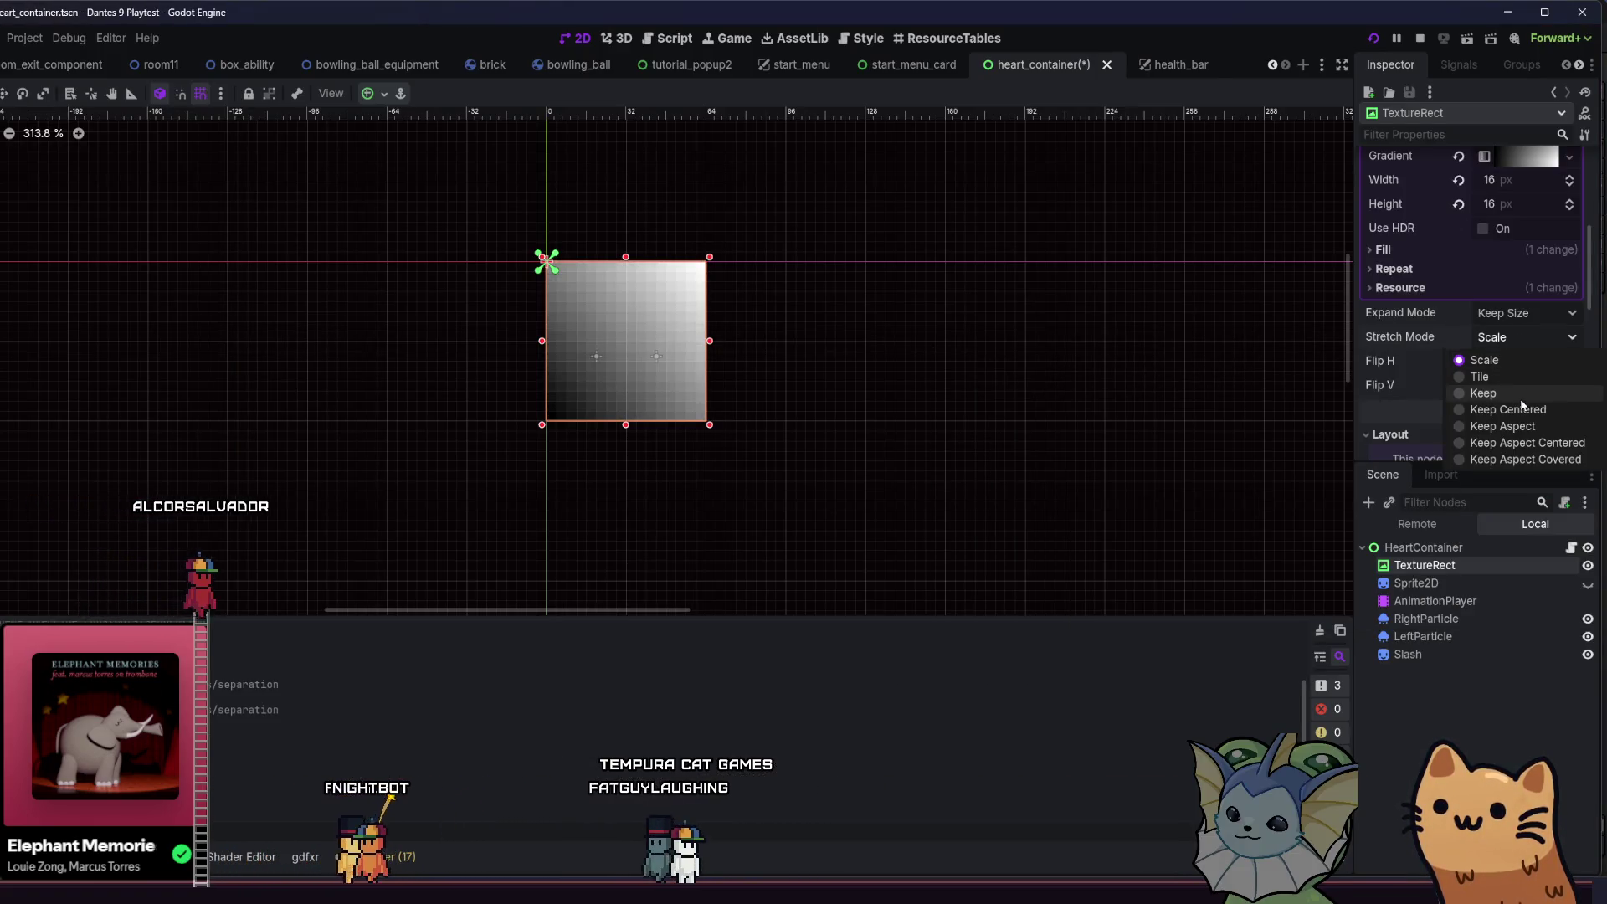
pyautogui.scroll(5, 1406, 368)
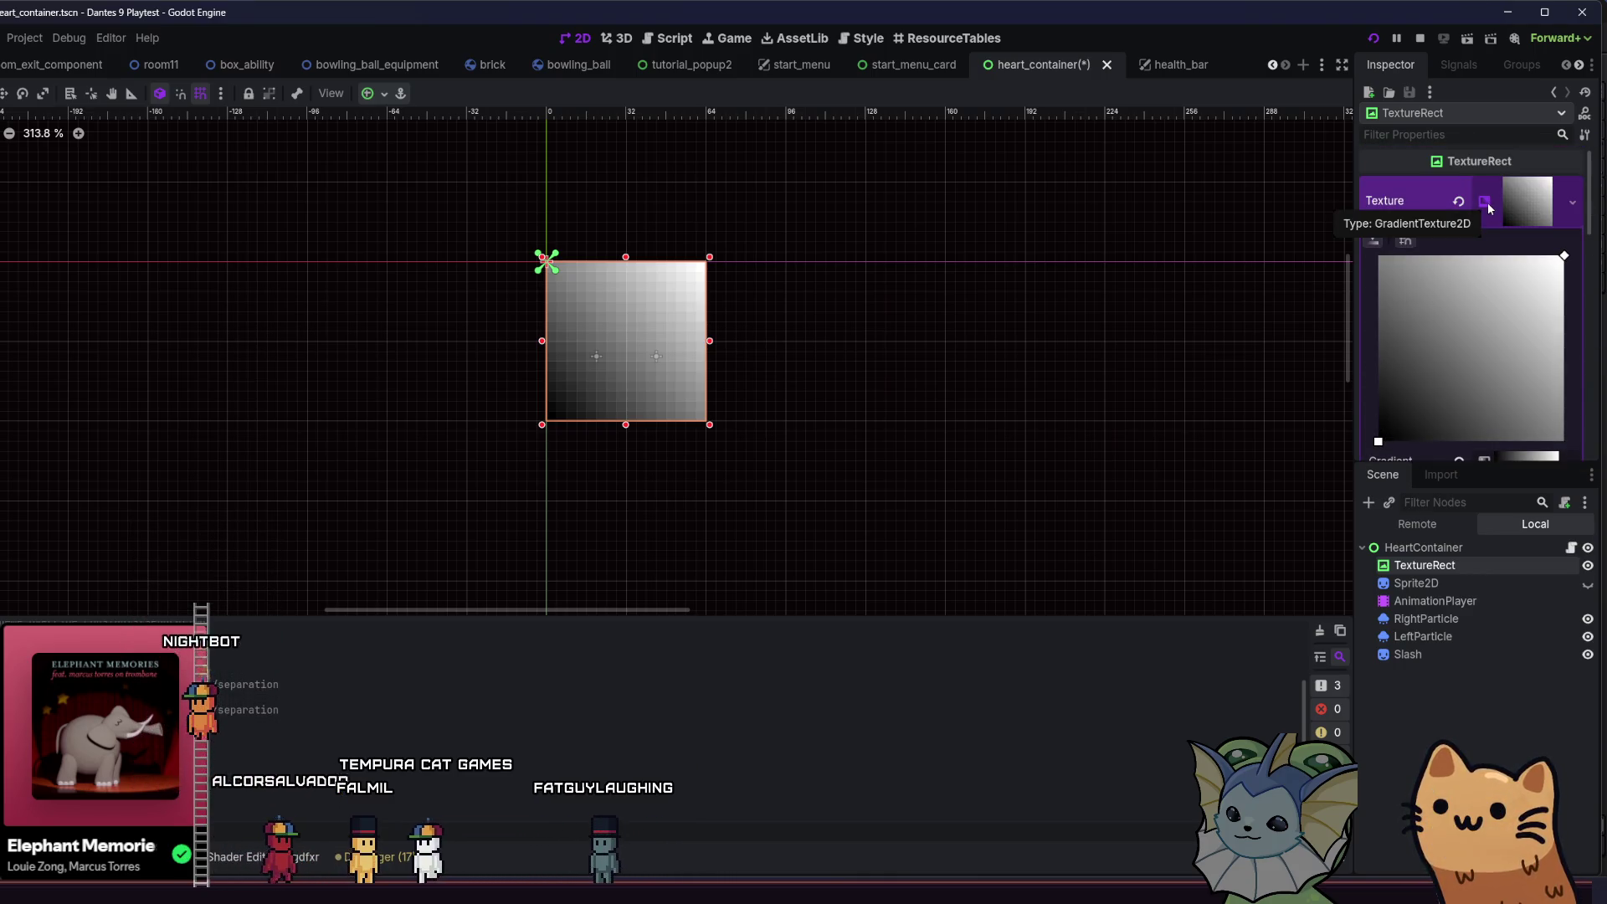
pyautogui.scroll(-5, 1502, 278)
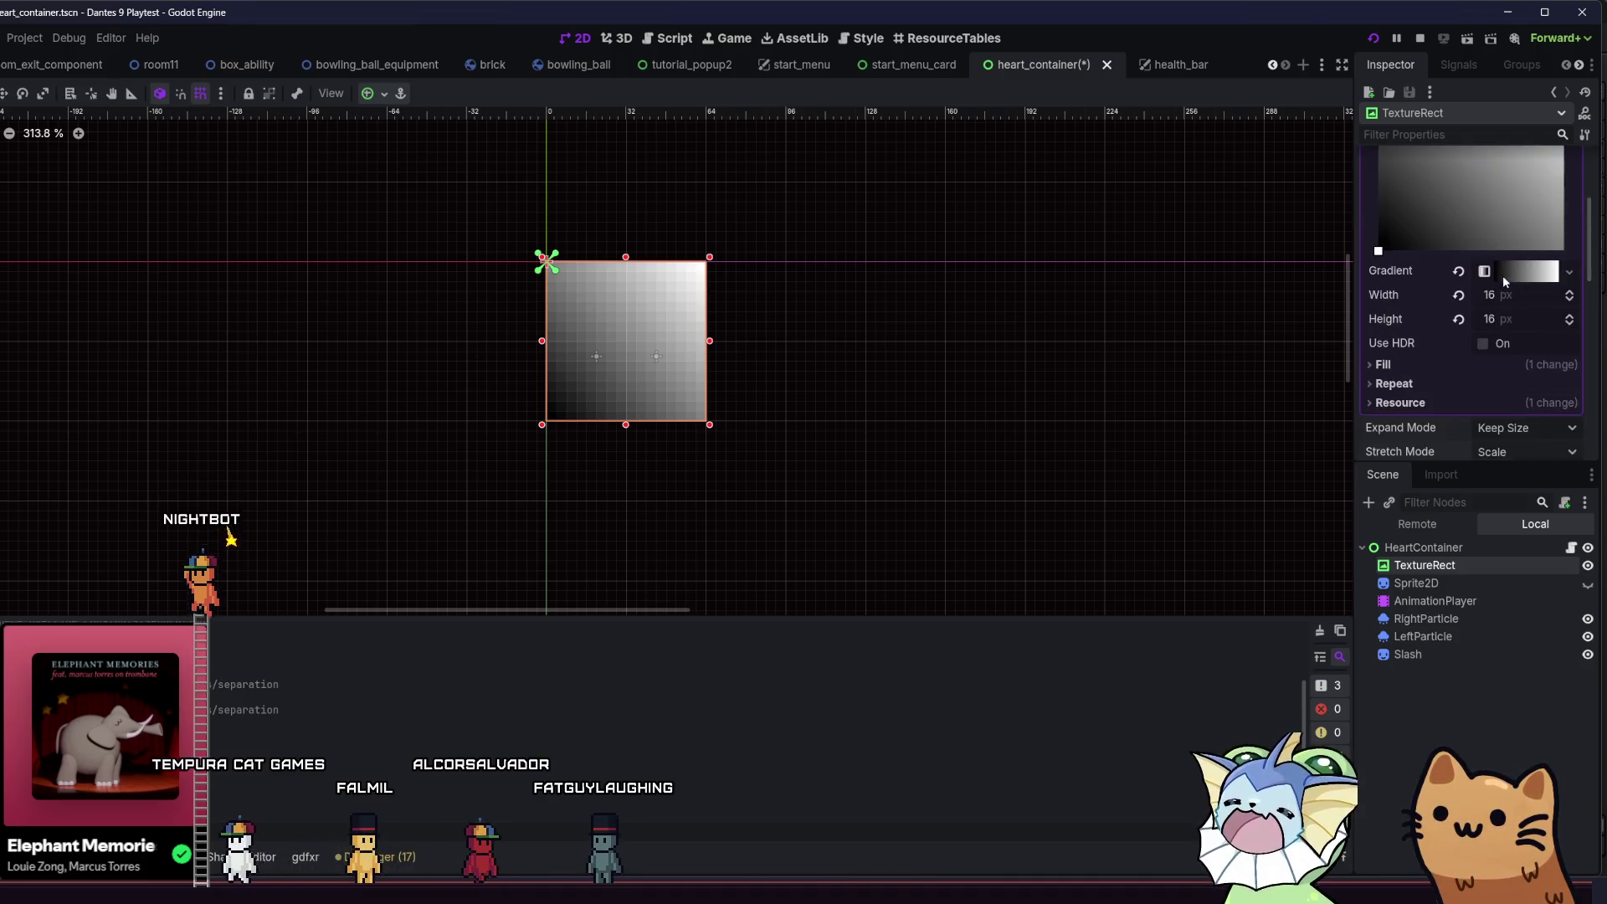
pyautogui.scroll(-3, 1364, 335)
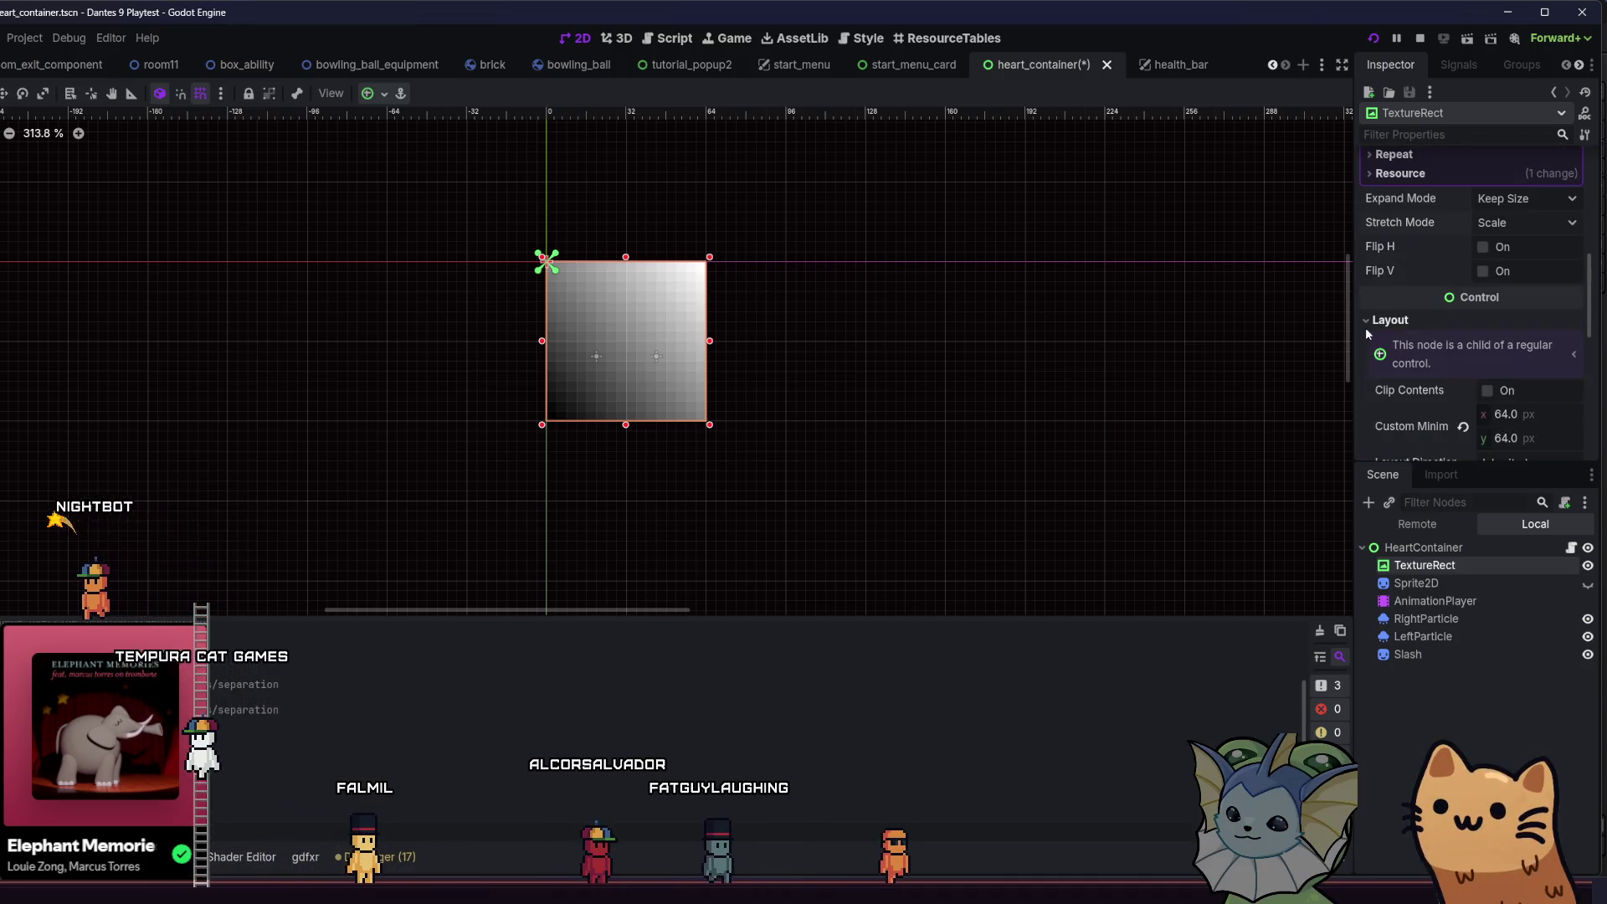
# - Run the game, shrink its window out of full screen, then maximize it again
pyautogui.press('F5')
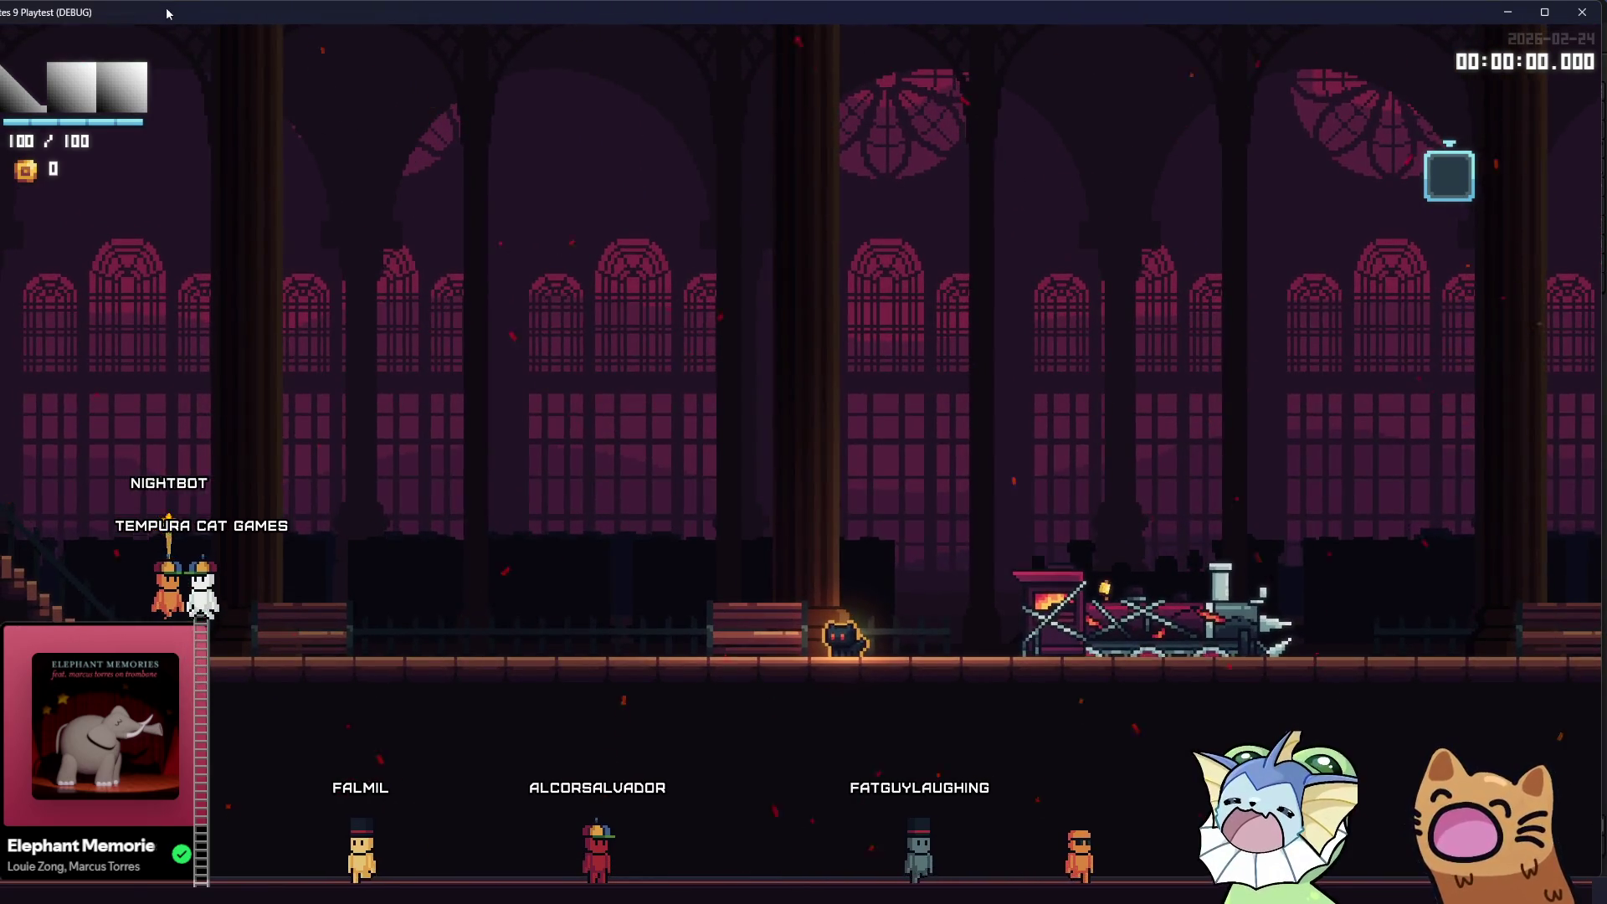
pyautogui.moveTo(167, 15); pyautogui.dragTo(169, 35)
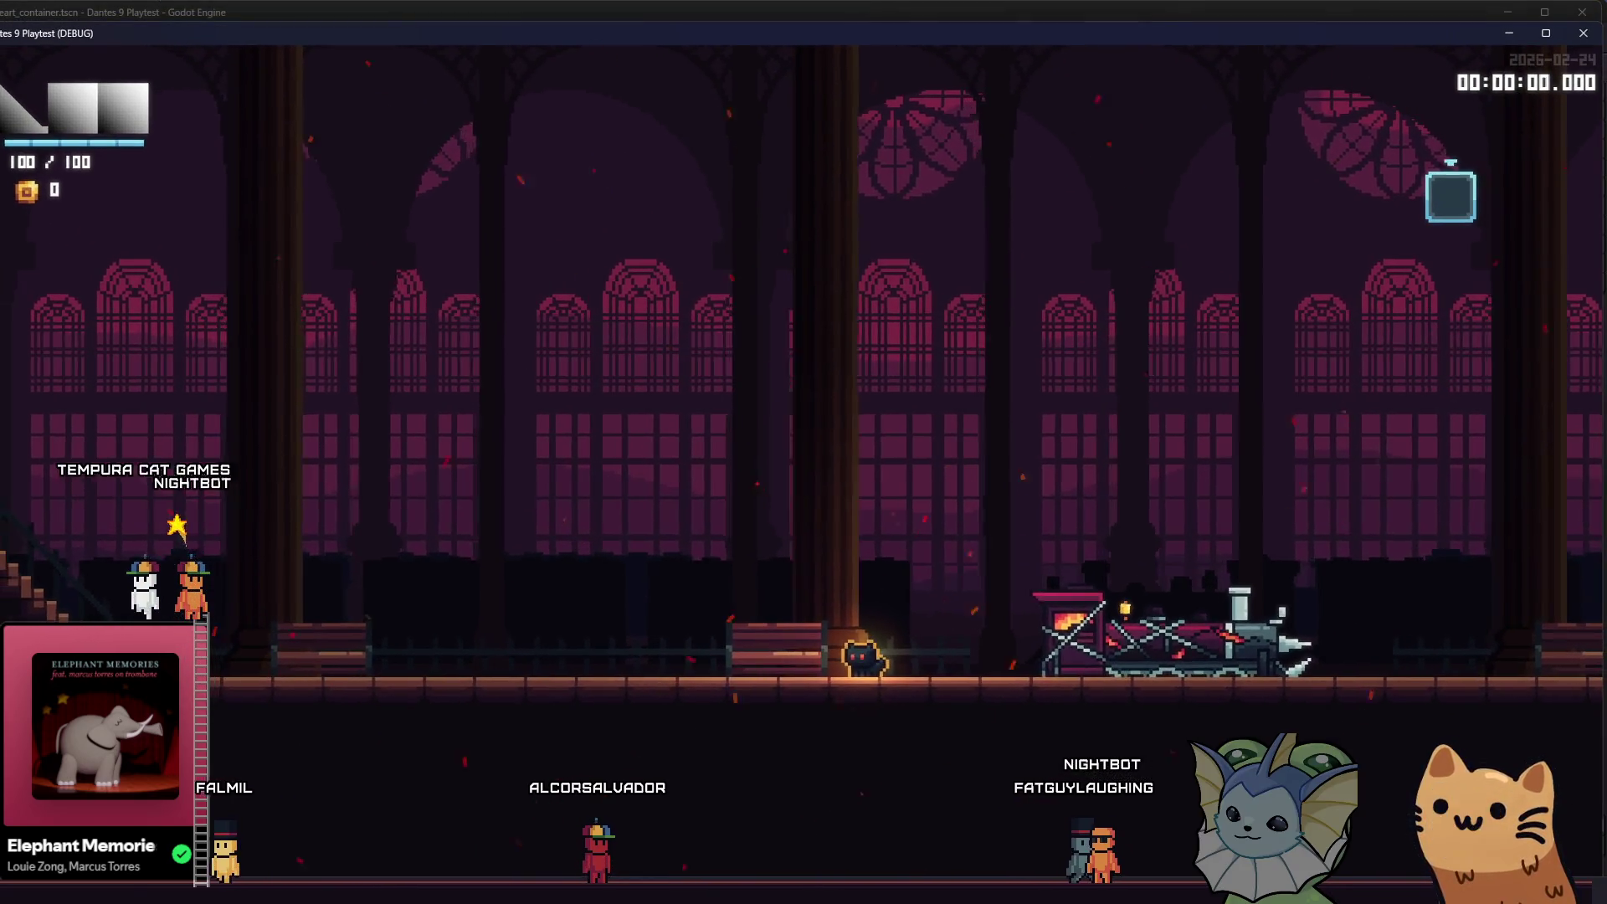
pyautogui.moveTo(60, 23); pyautogui.dragTo(60, 165)
pyautogui.doubleClick(109, 178)
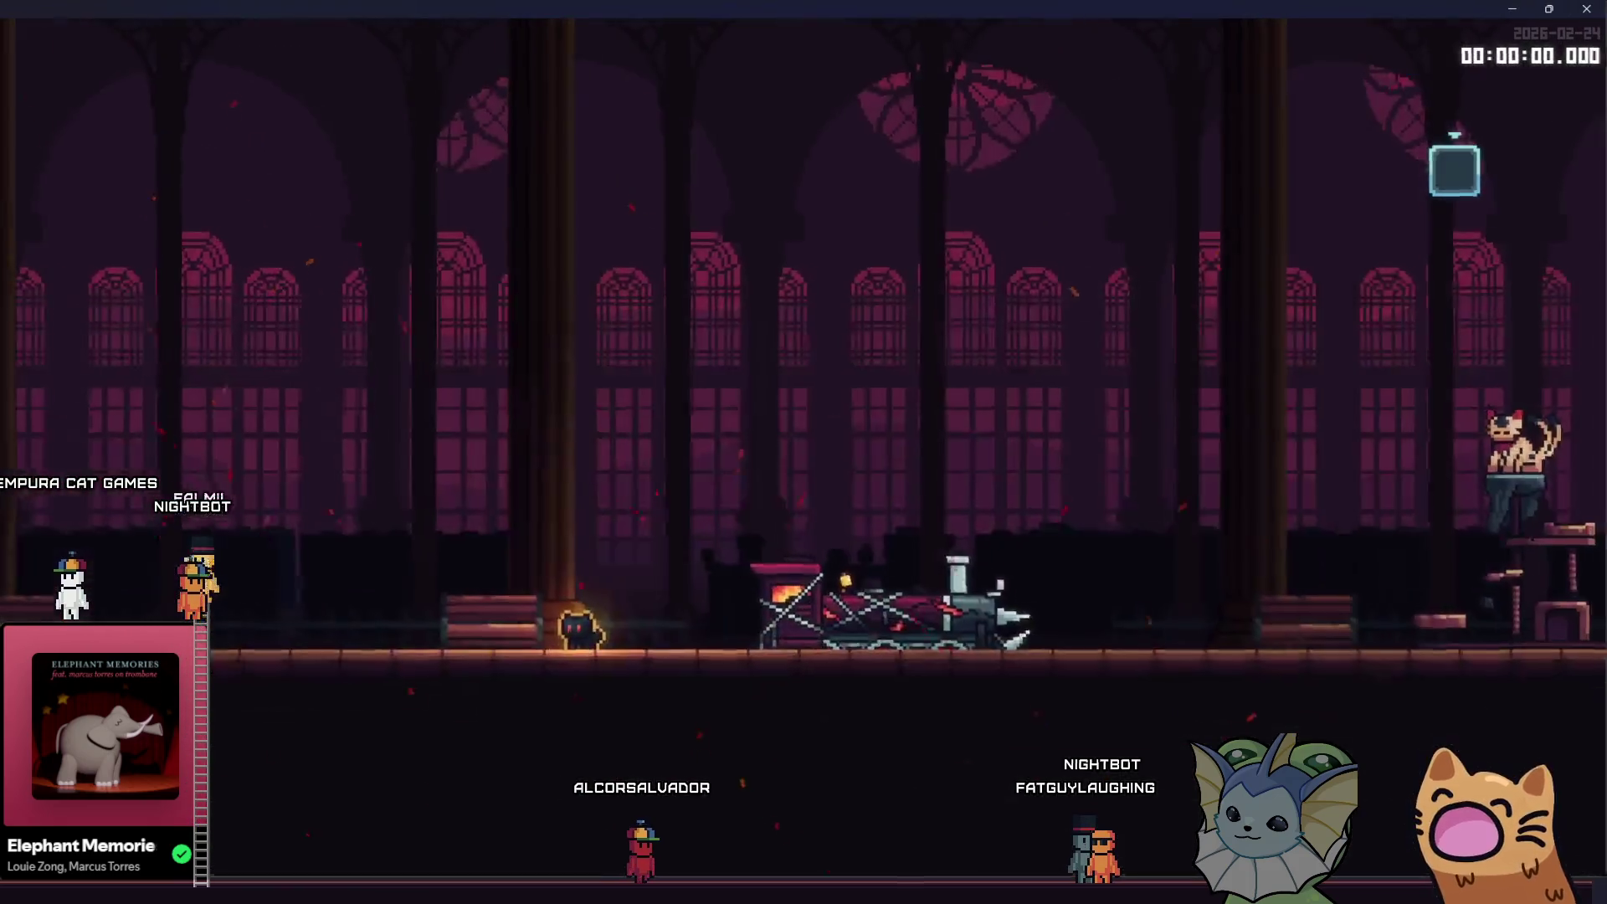
# - Relaunch the game, walk the character right across the station floor, and close it
pyautogui.hotkey('alt', 'Tab')
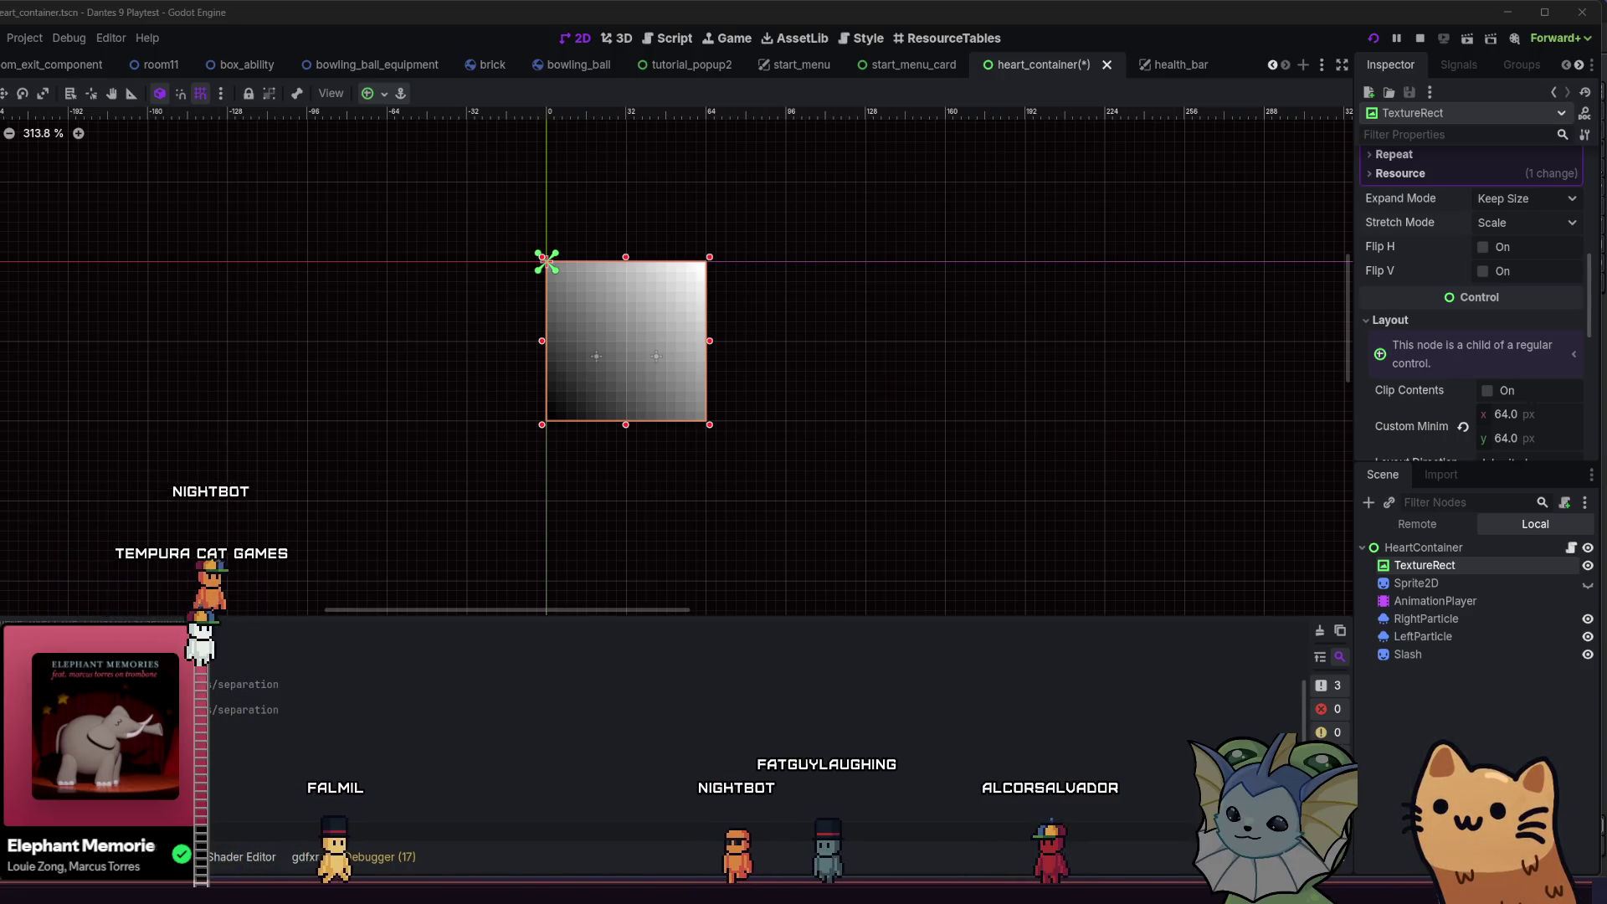
pyautogui.press('F5')
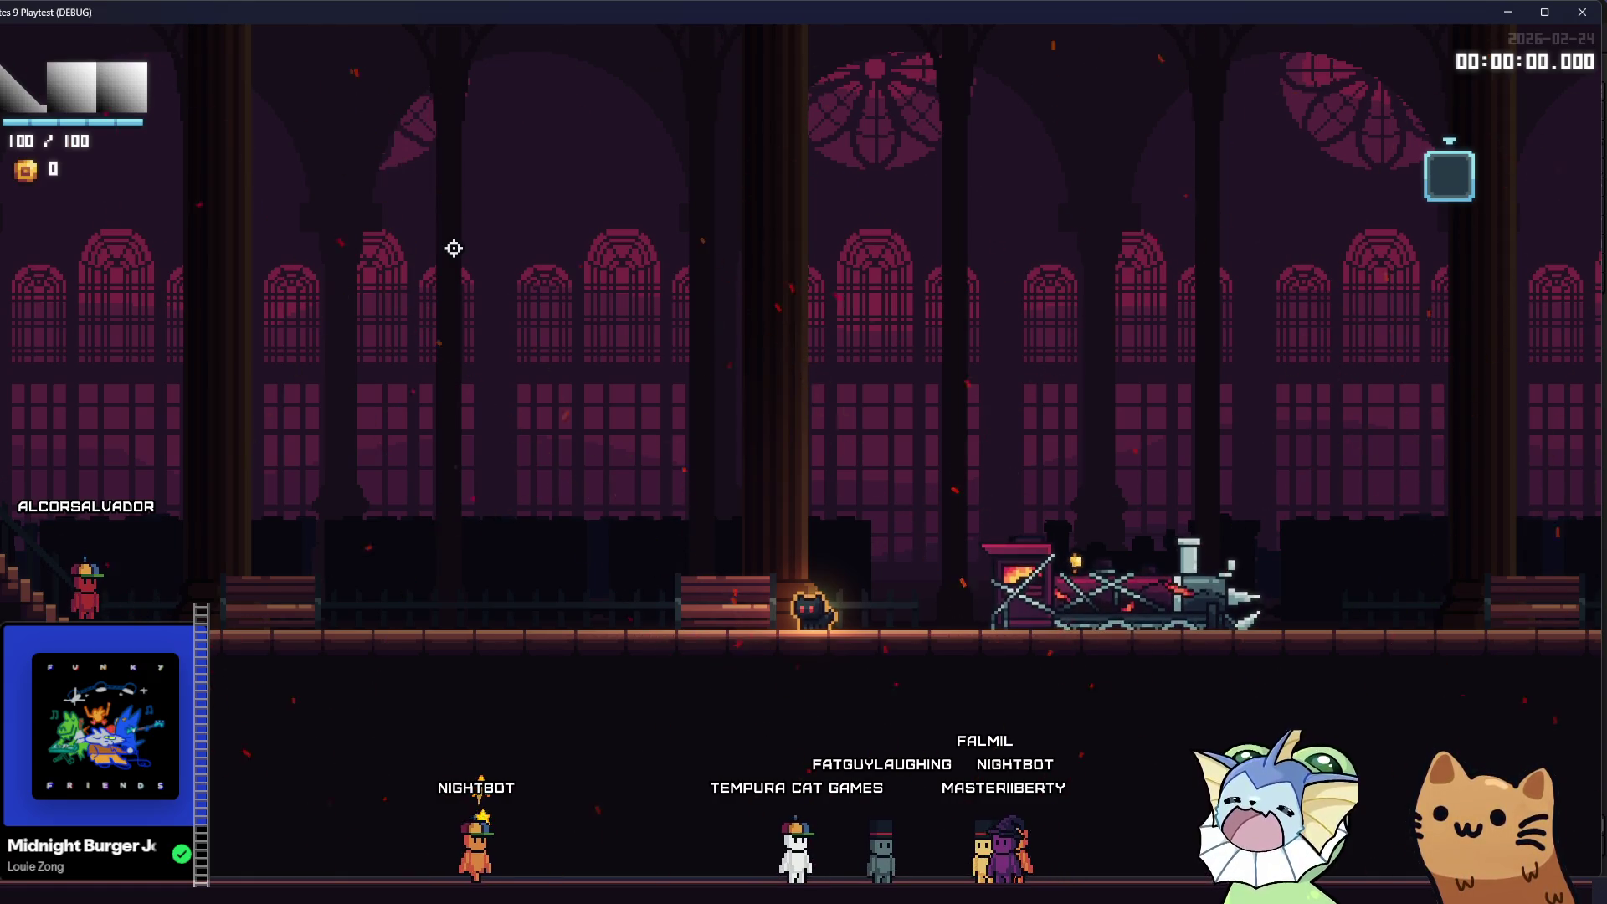
pyautogui.press('d')
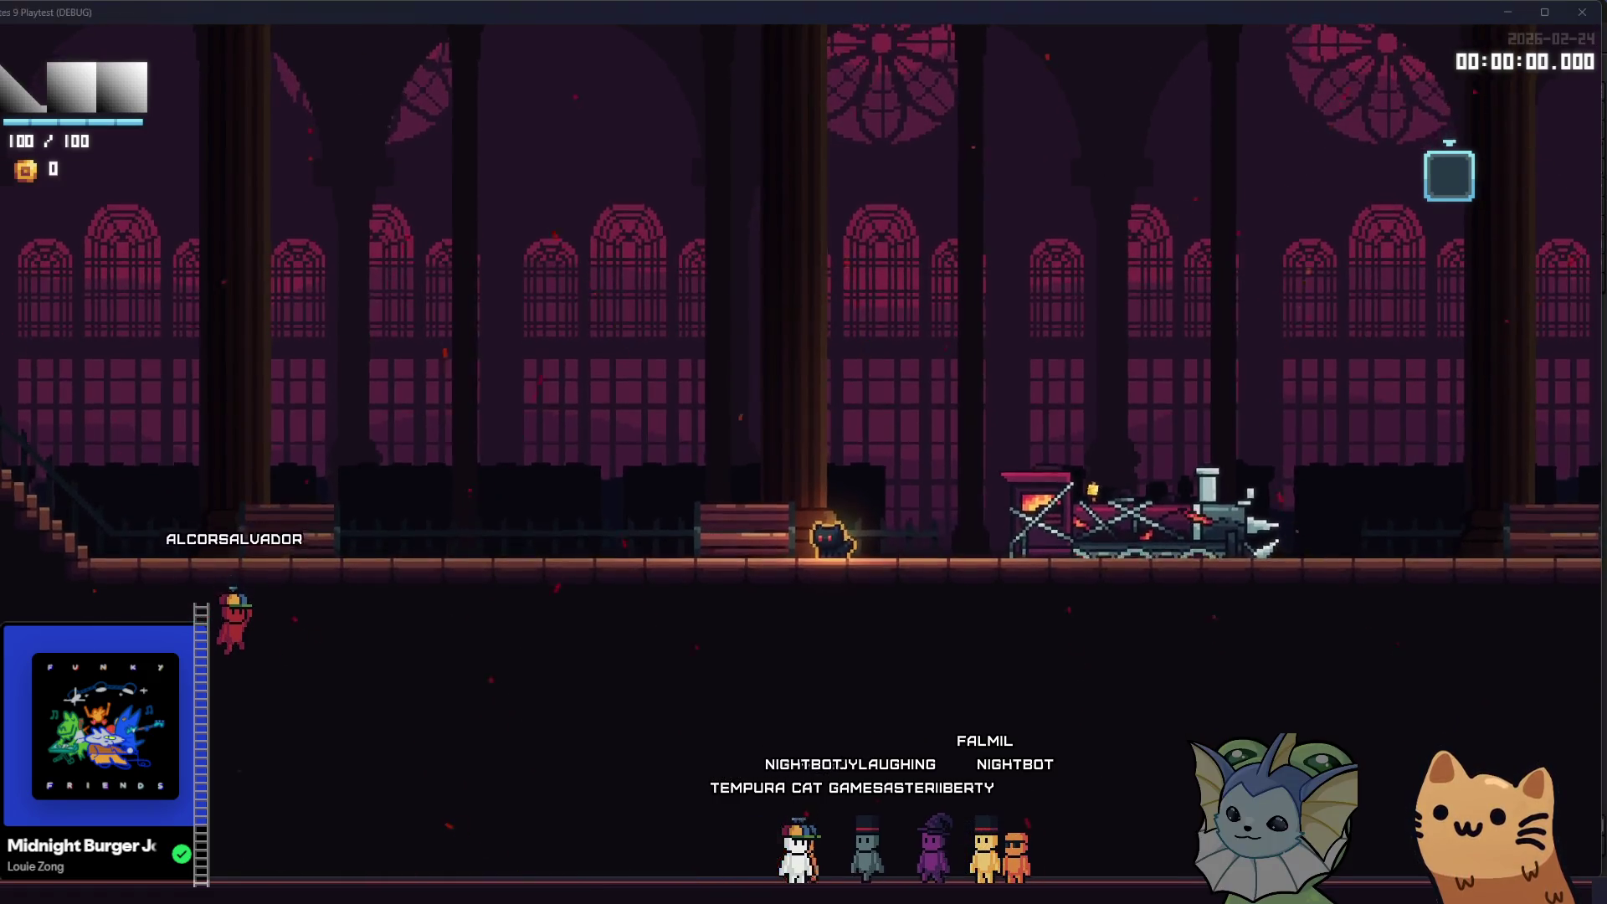
pyautogui.press('F8')
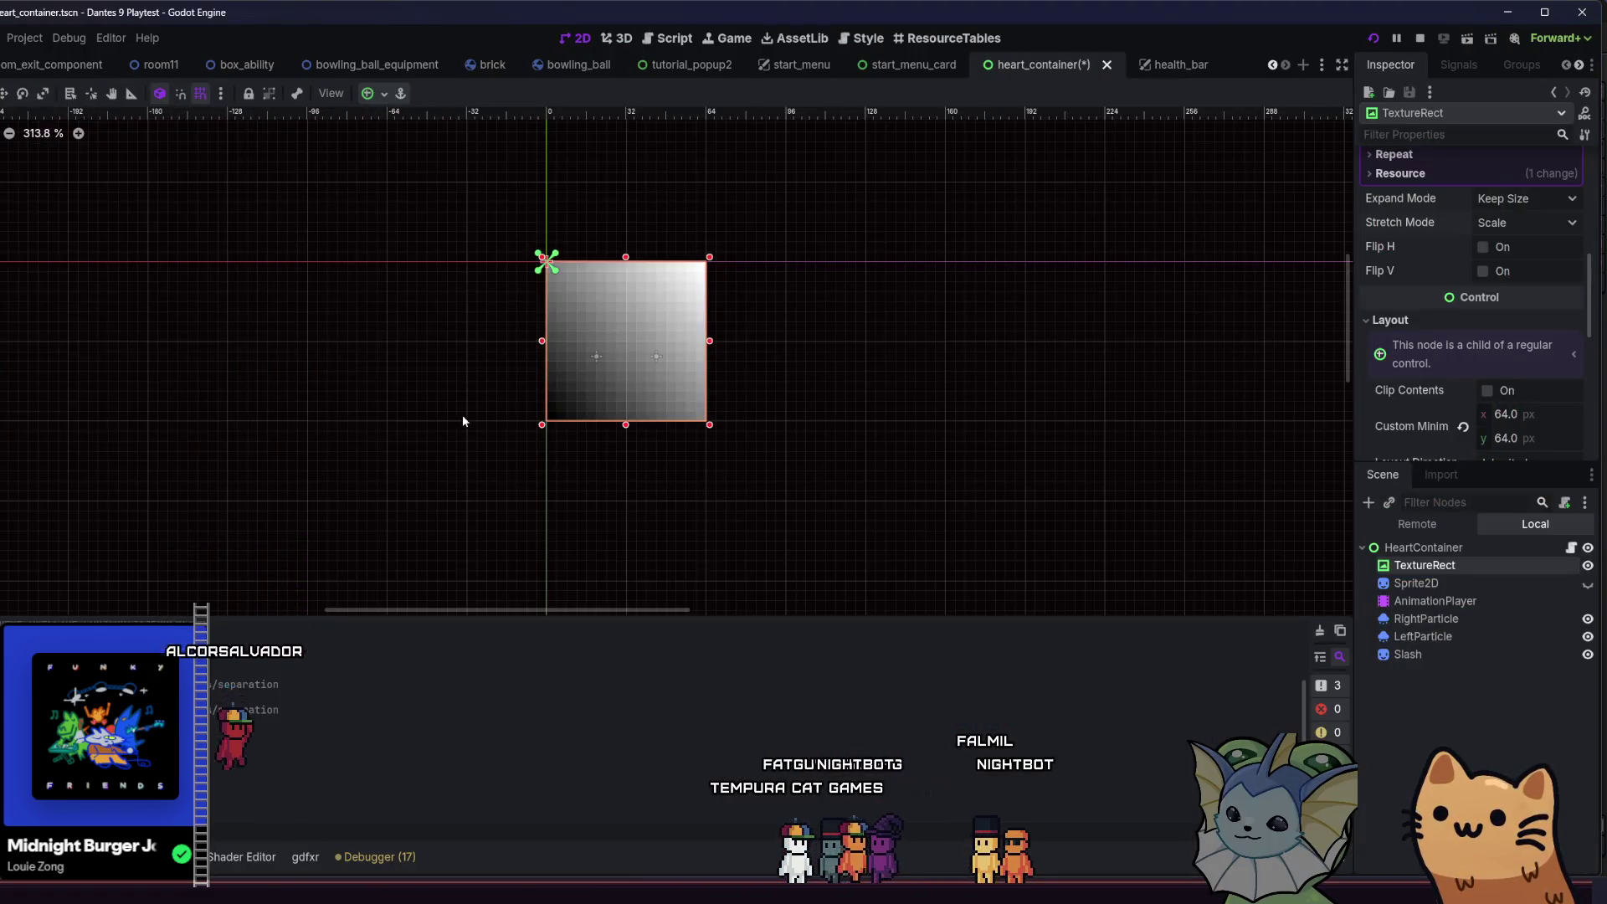
# - Open player.gd with Quick Open and scroll down to _physics_process
pyautogui.hotkey('alt', 'shift', 'o')
pyautogui.write('player')
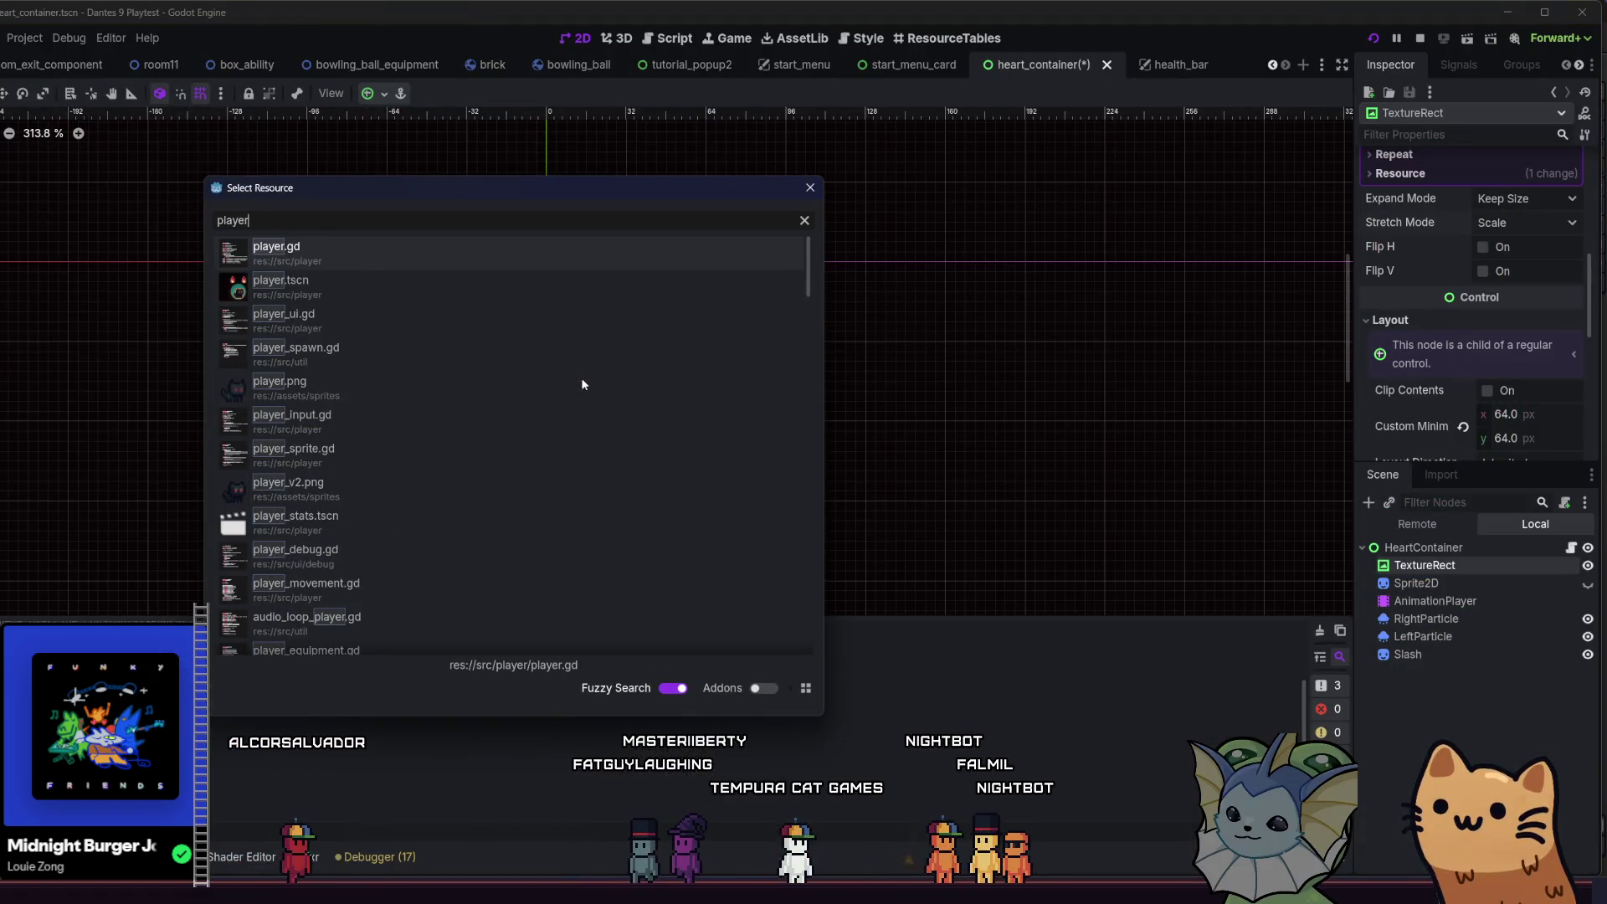
pyautogui.click(549, 254)
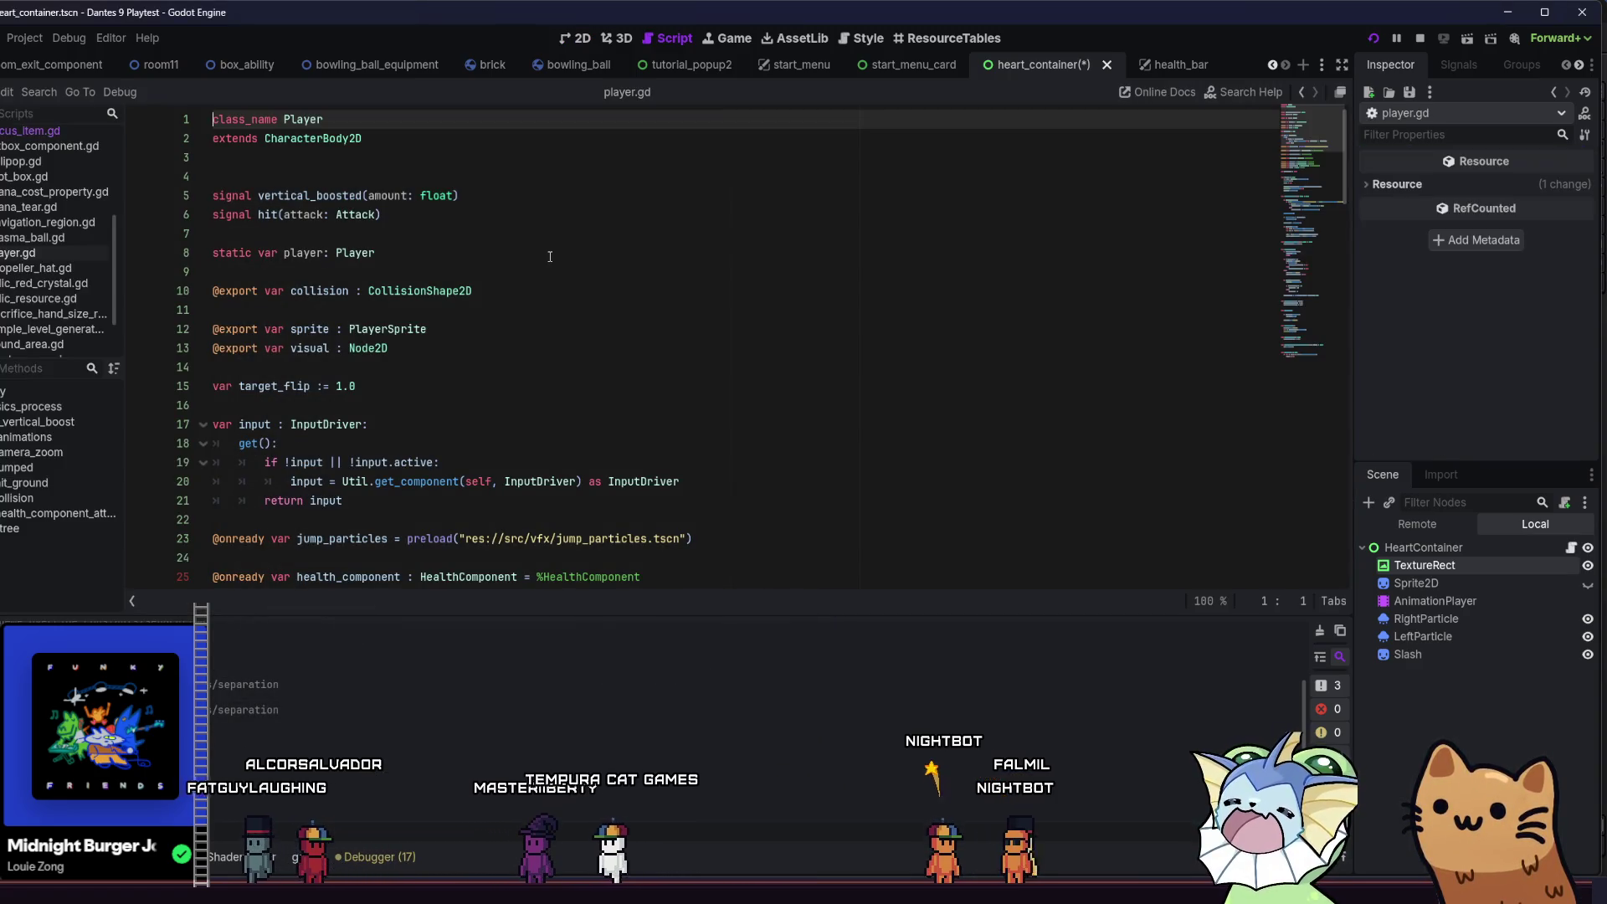
pyautogui.scroll(-2, 504, 312)
pyautogui.scroll(-10, 504, 312)
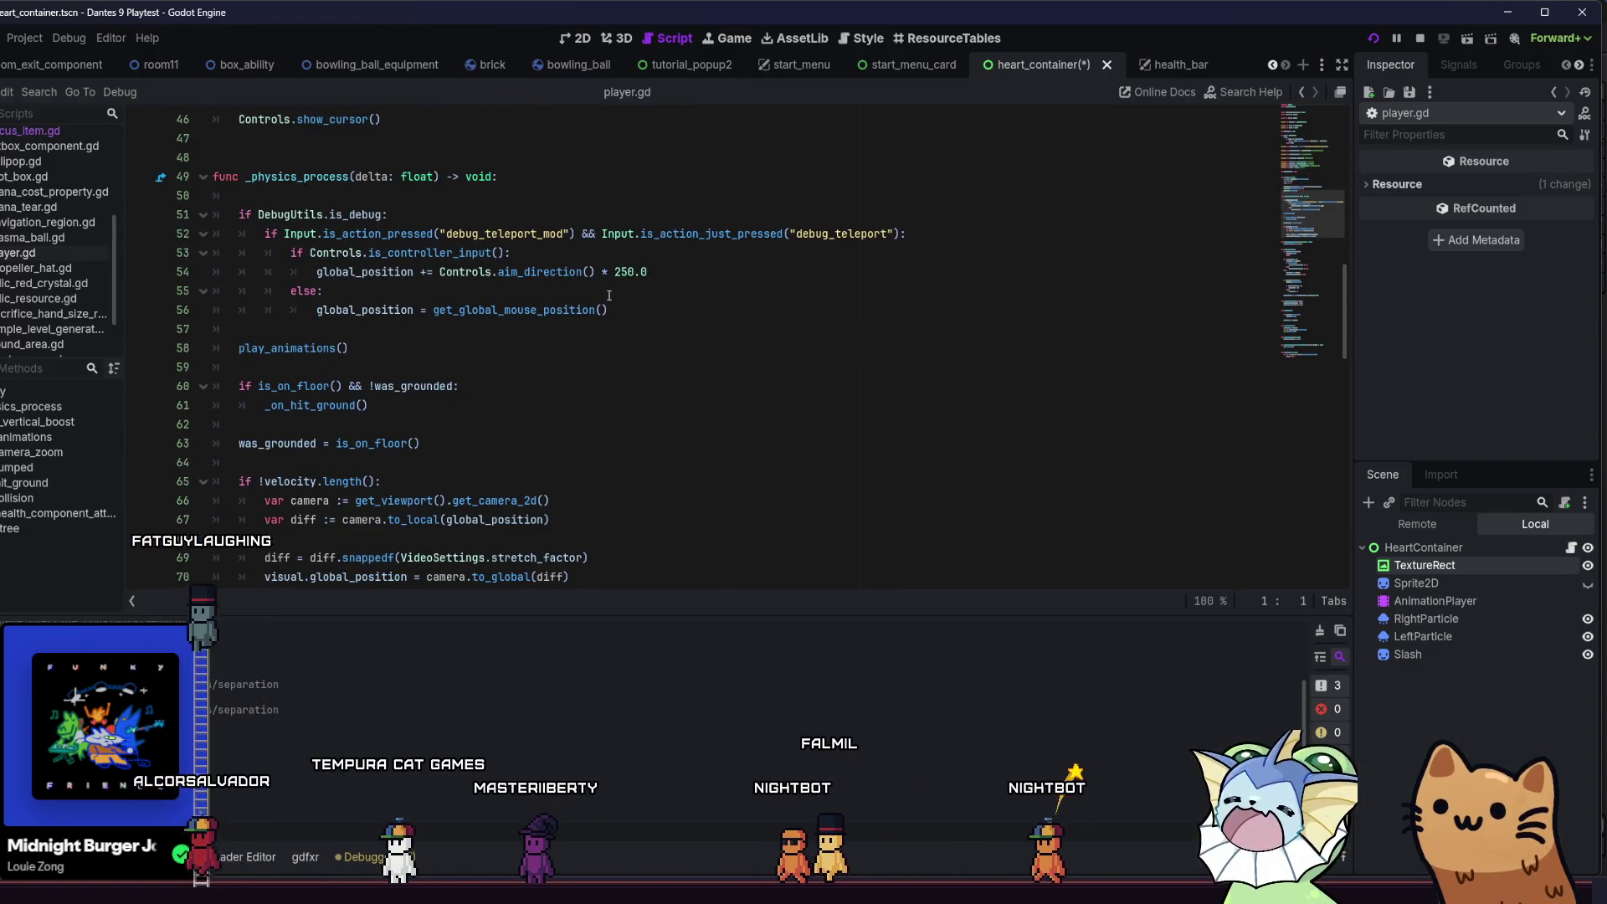
# - Insert a new line after the mouse-position teleport code, line 56
pyautogui.click(633, 309)
pyautogui.press('Up')
pyautogui.press('Up')
pyautogui.press('End')
pyautogui.click(690, 309)
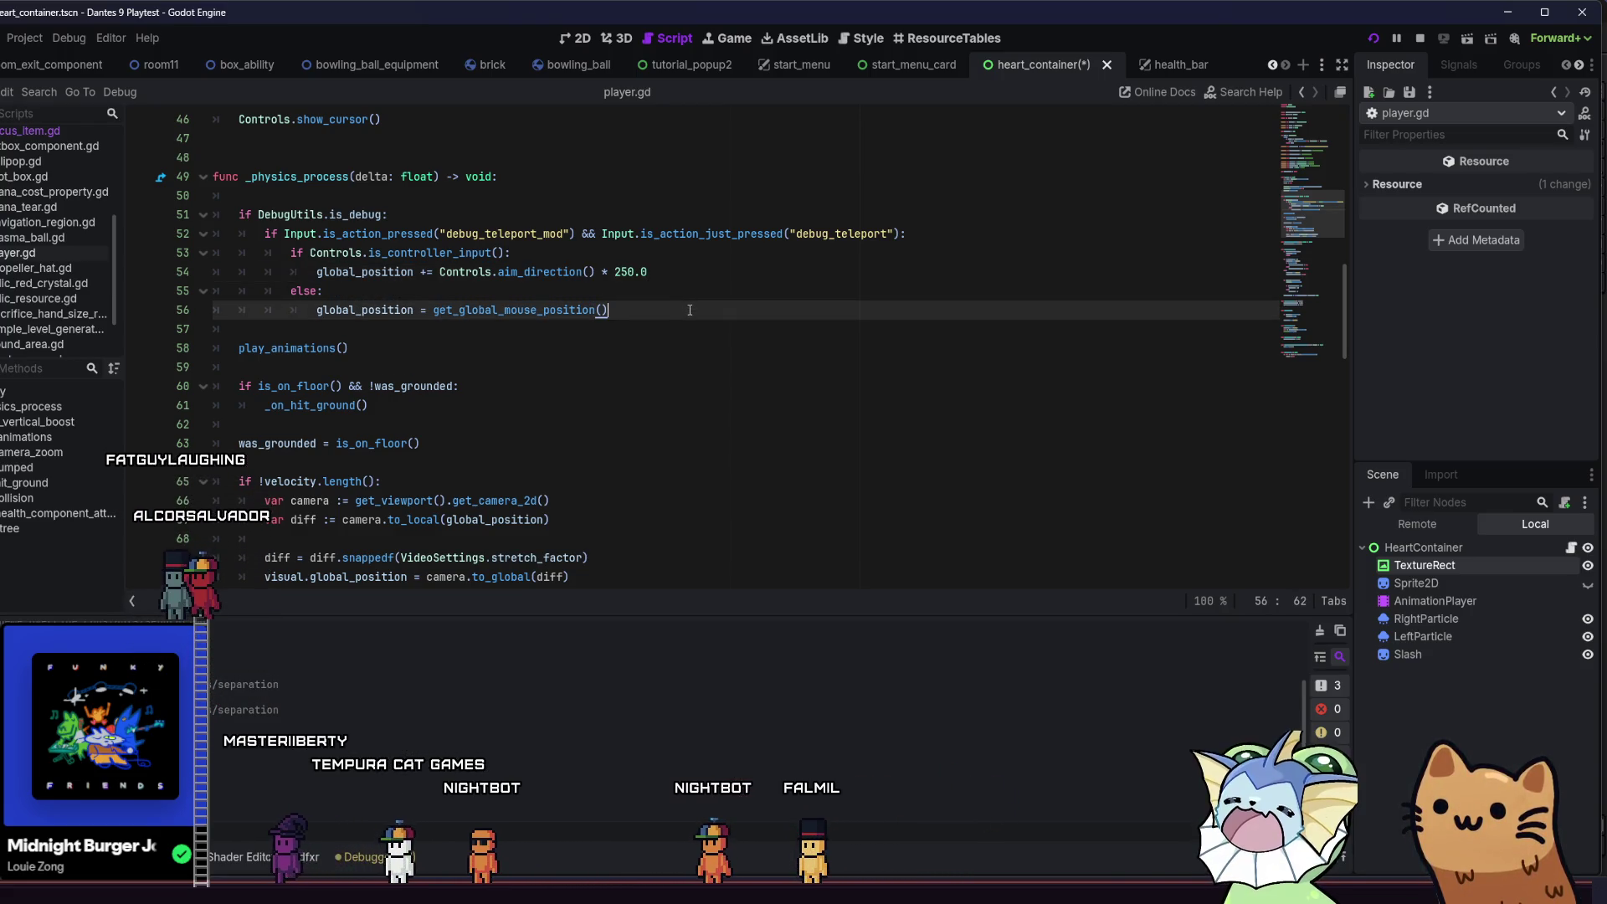
pyautogui.press('Return')
pyautogui.press('BackSpace')
pyautogui.press('Return')
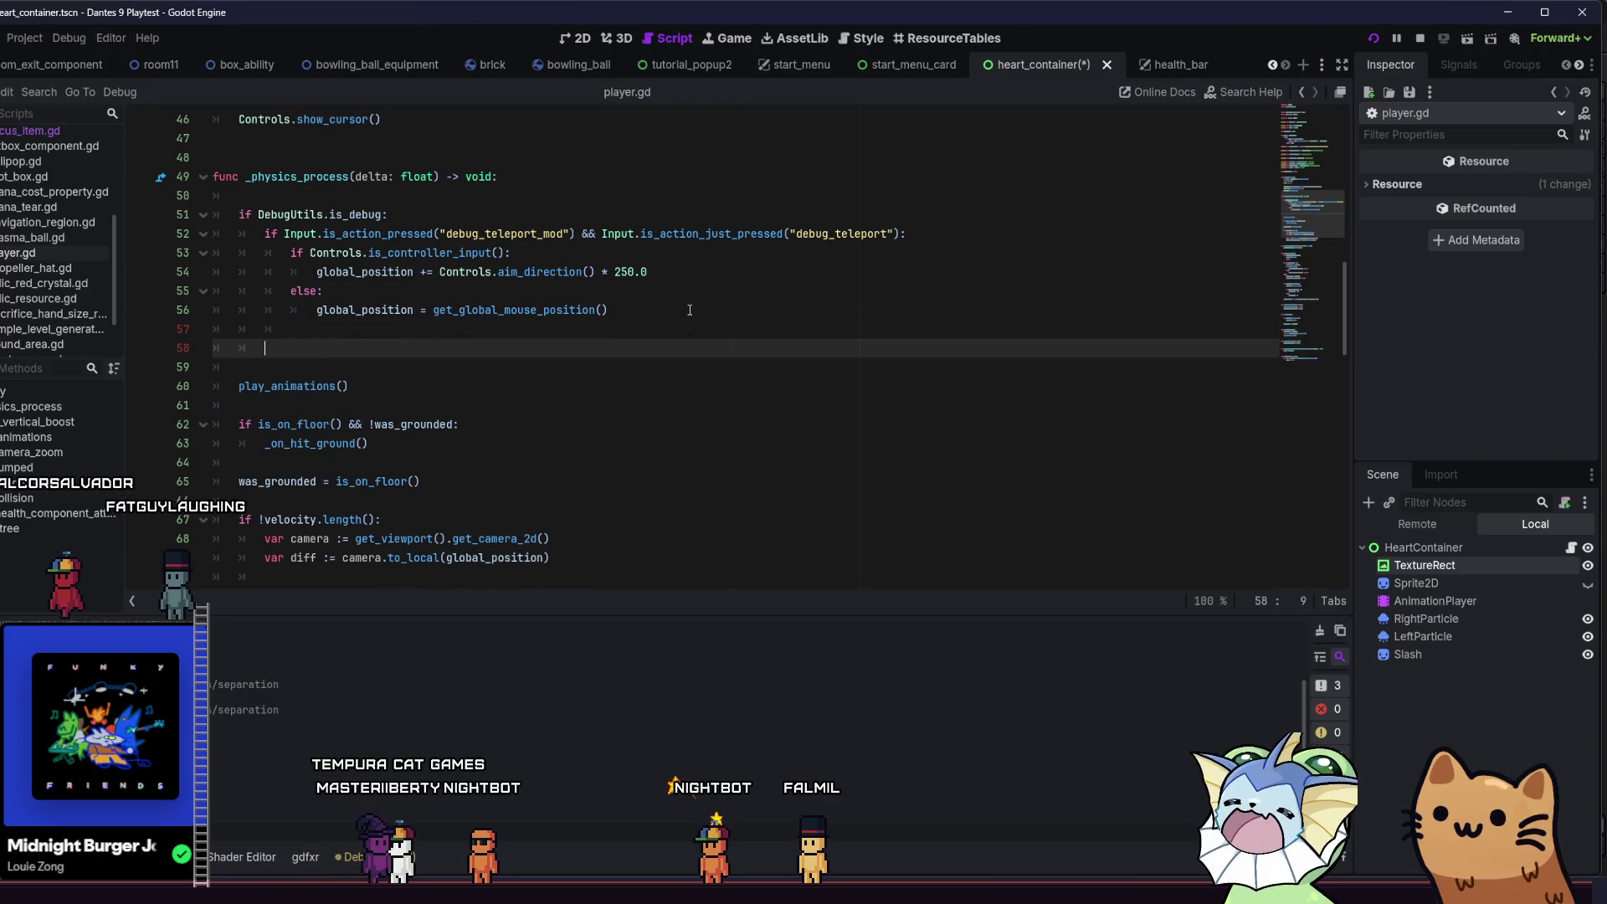
pyautogui.press('BackSpace')
pyautogui.write('if')
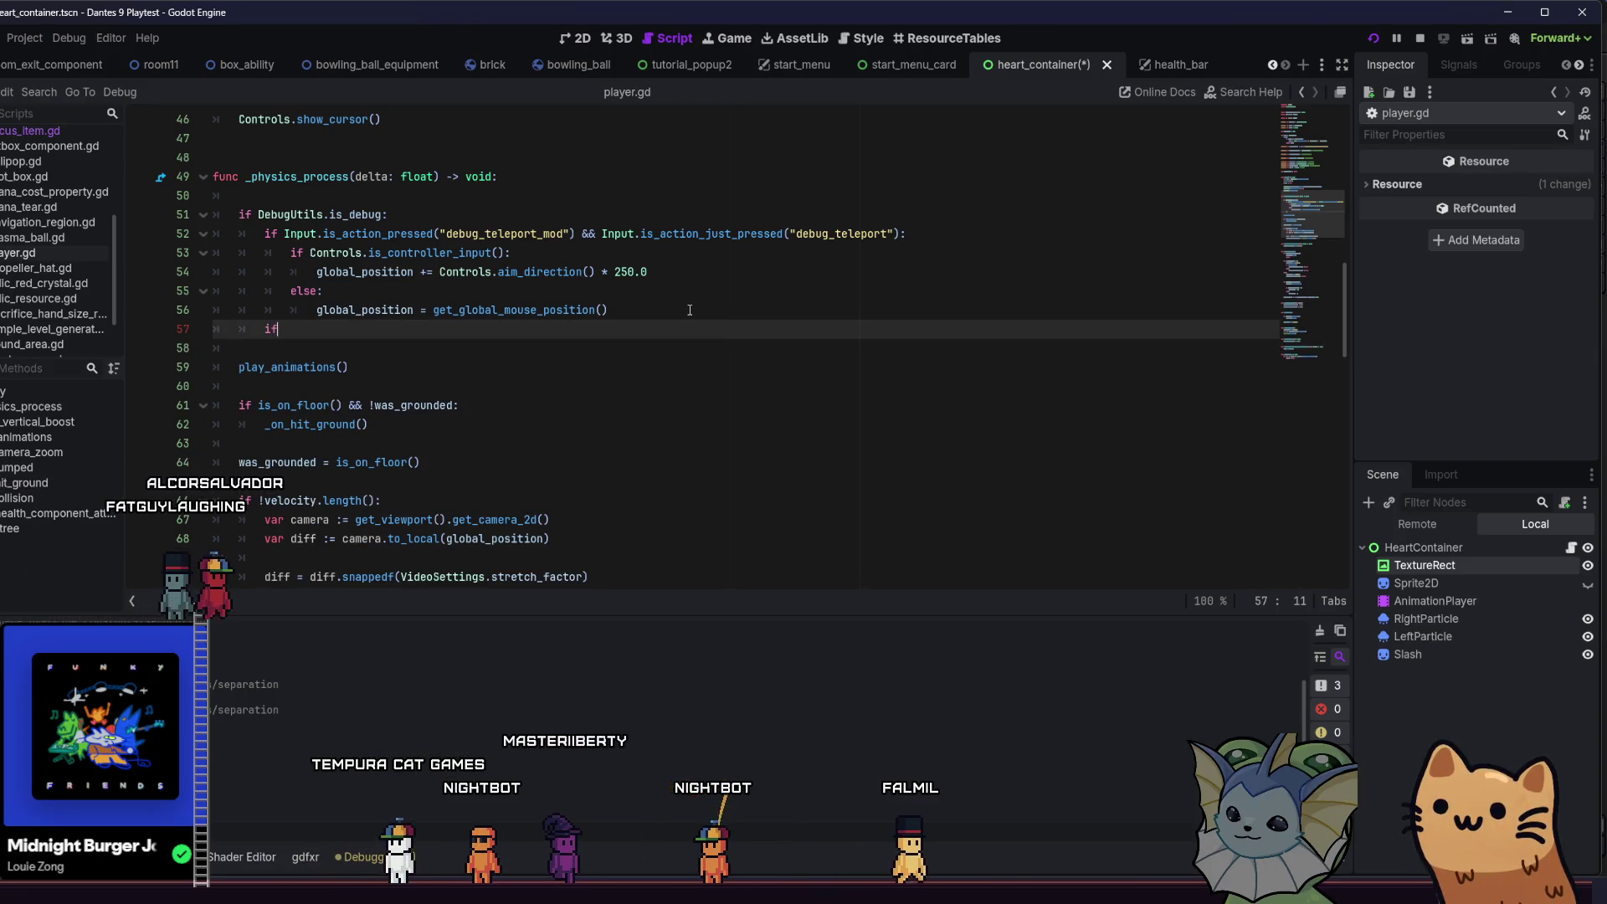
# - Type if Input.is_action_just_pressed("") on the new line using autocomplete
pyautogui.press('BackSpace')
pyautogui.write('Inpur')
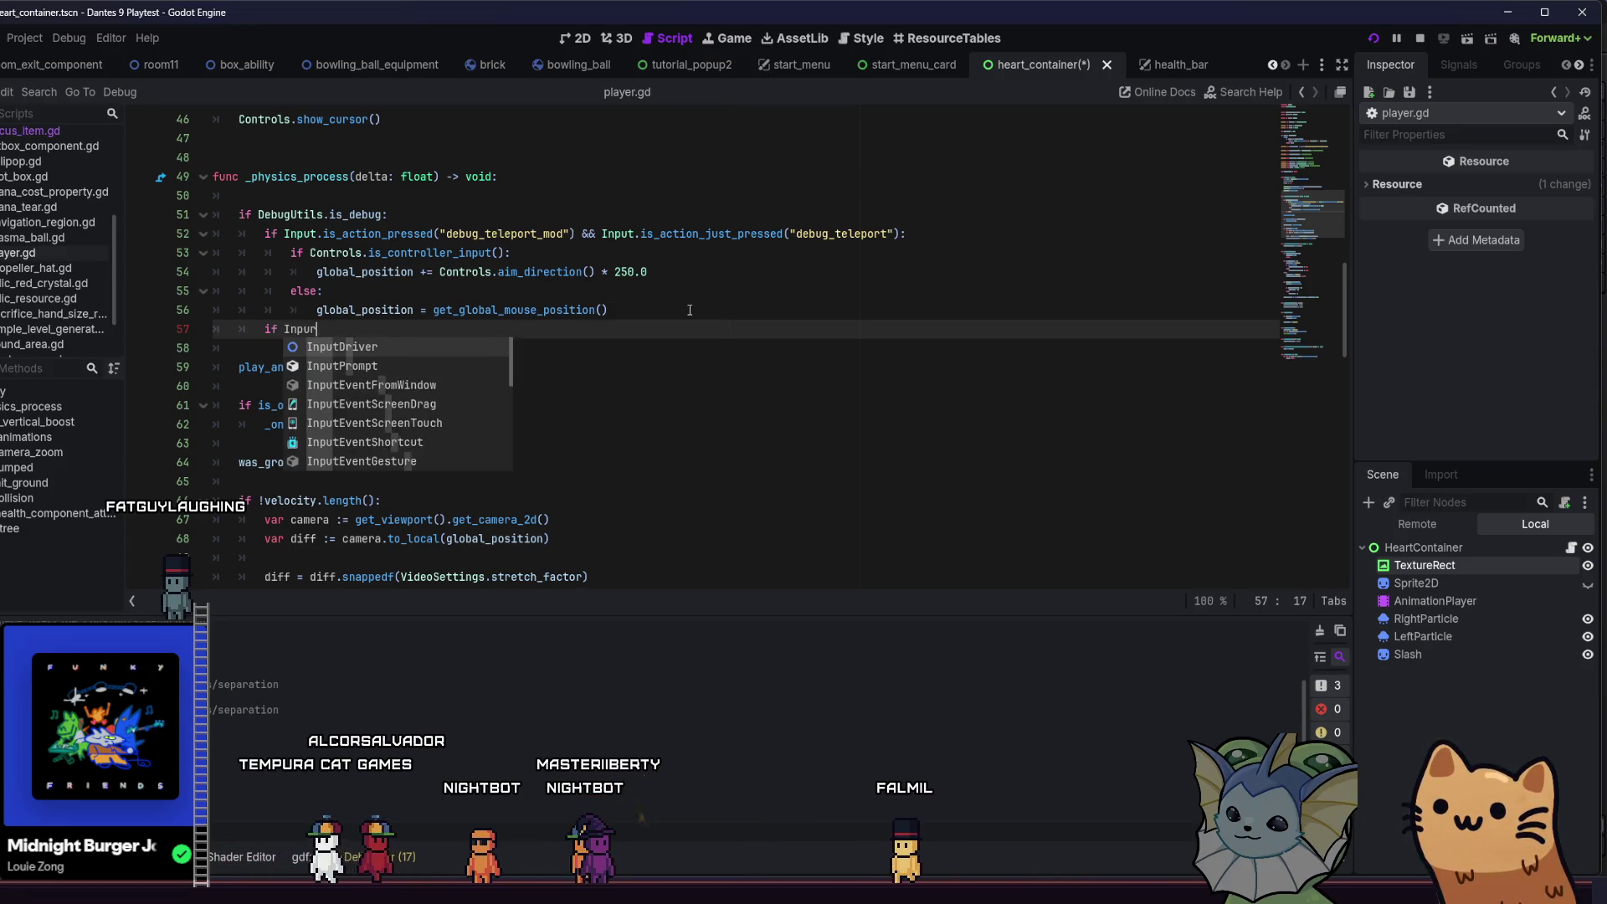
pyautogui.press('BackSpace')
pyautogui.write('t.')
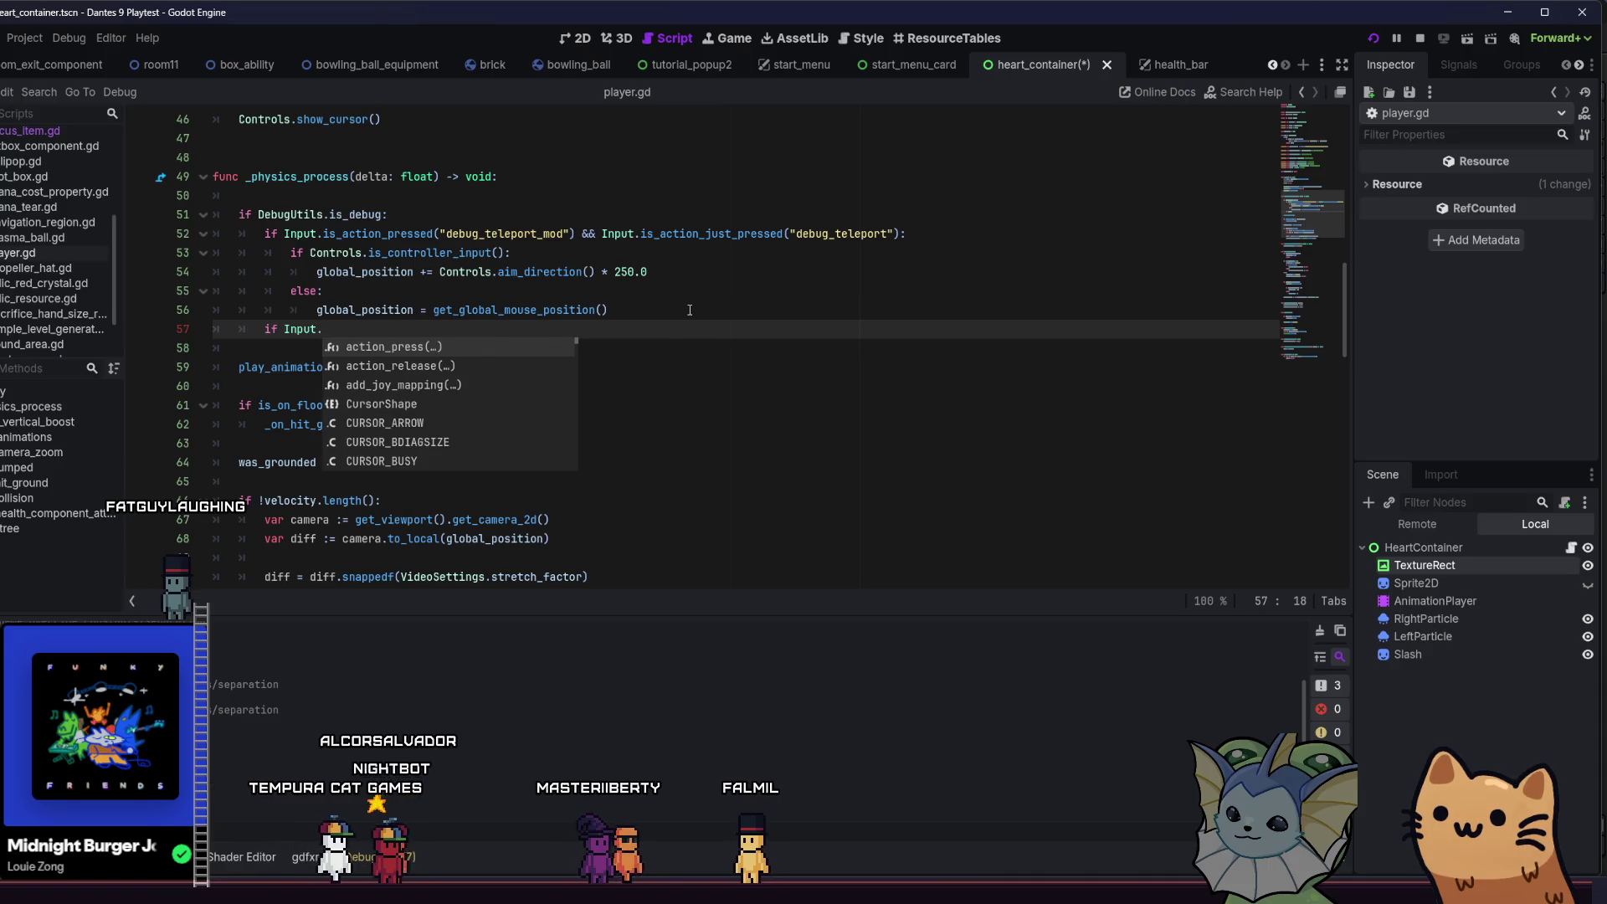
pyautogui.write('i')
pyautogui.press('Return')
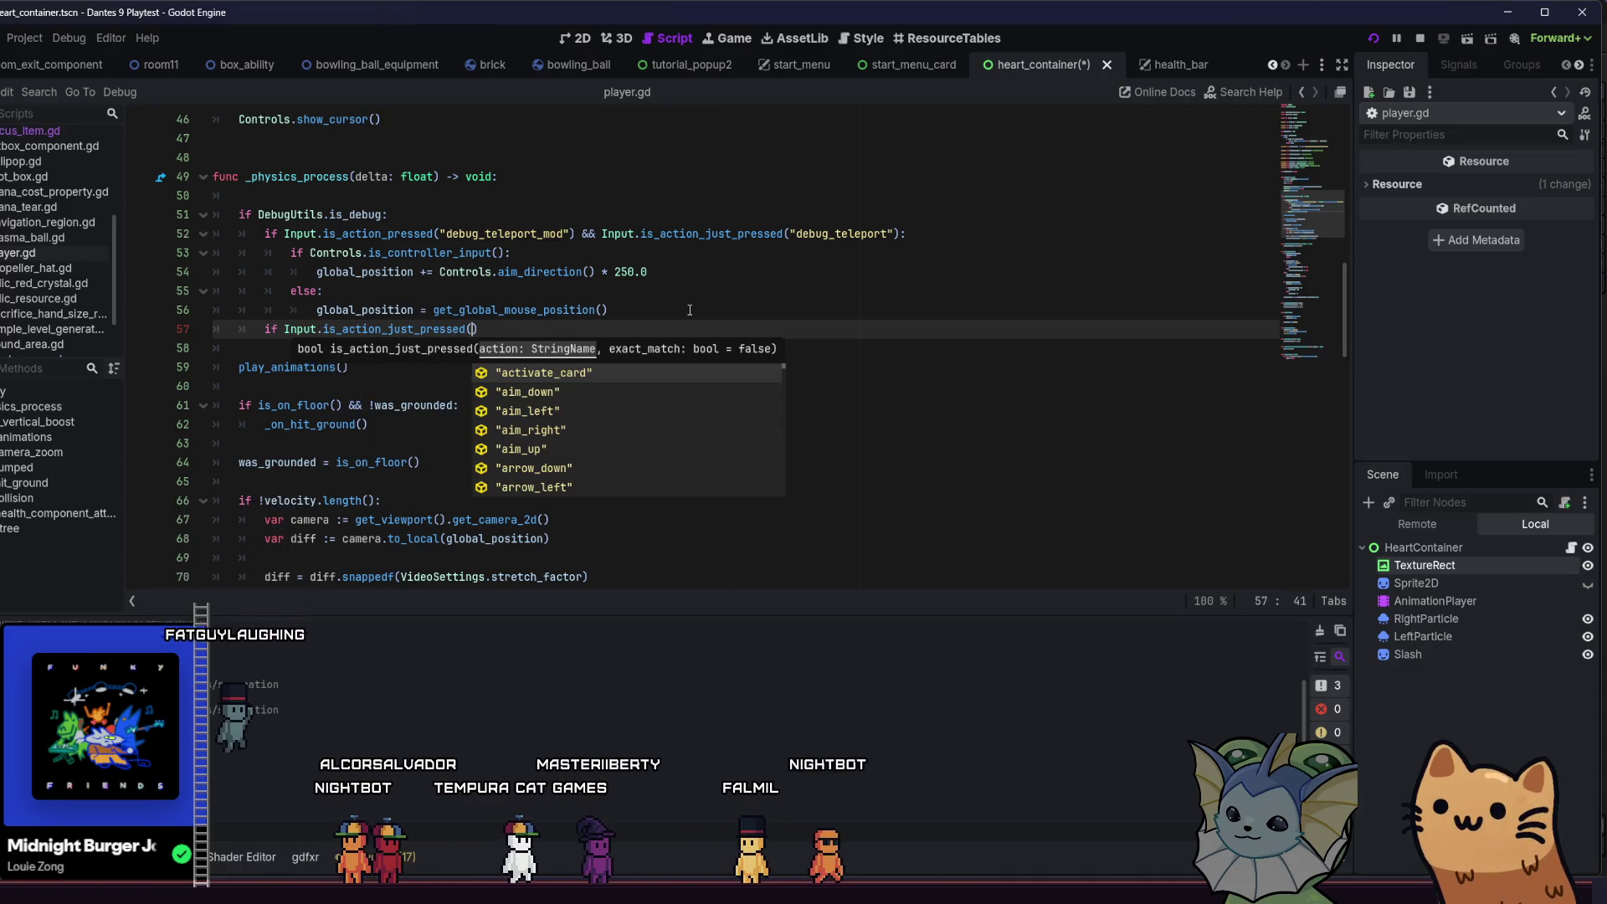
pyautogui.write('"')
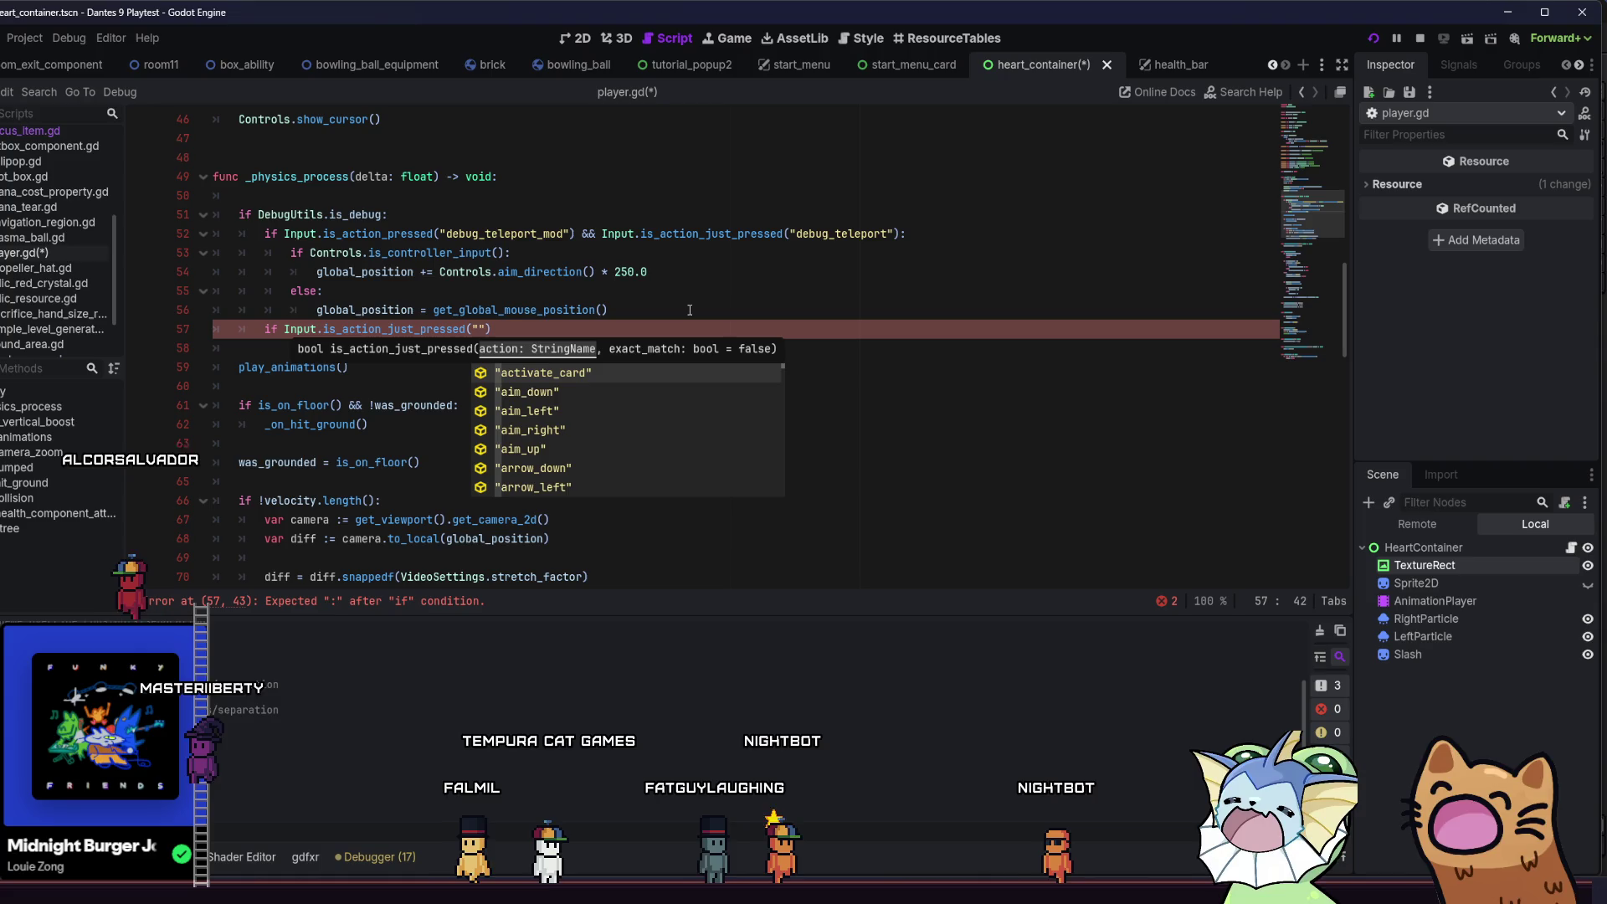
# - Fill in the debug_1 action and start get_window().size.y on the line below
pyautogui.write('debug')
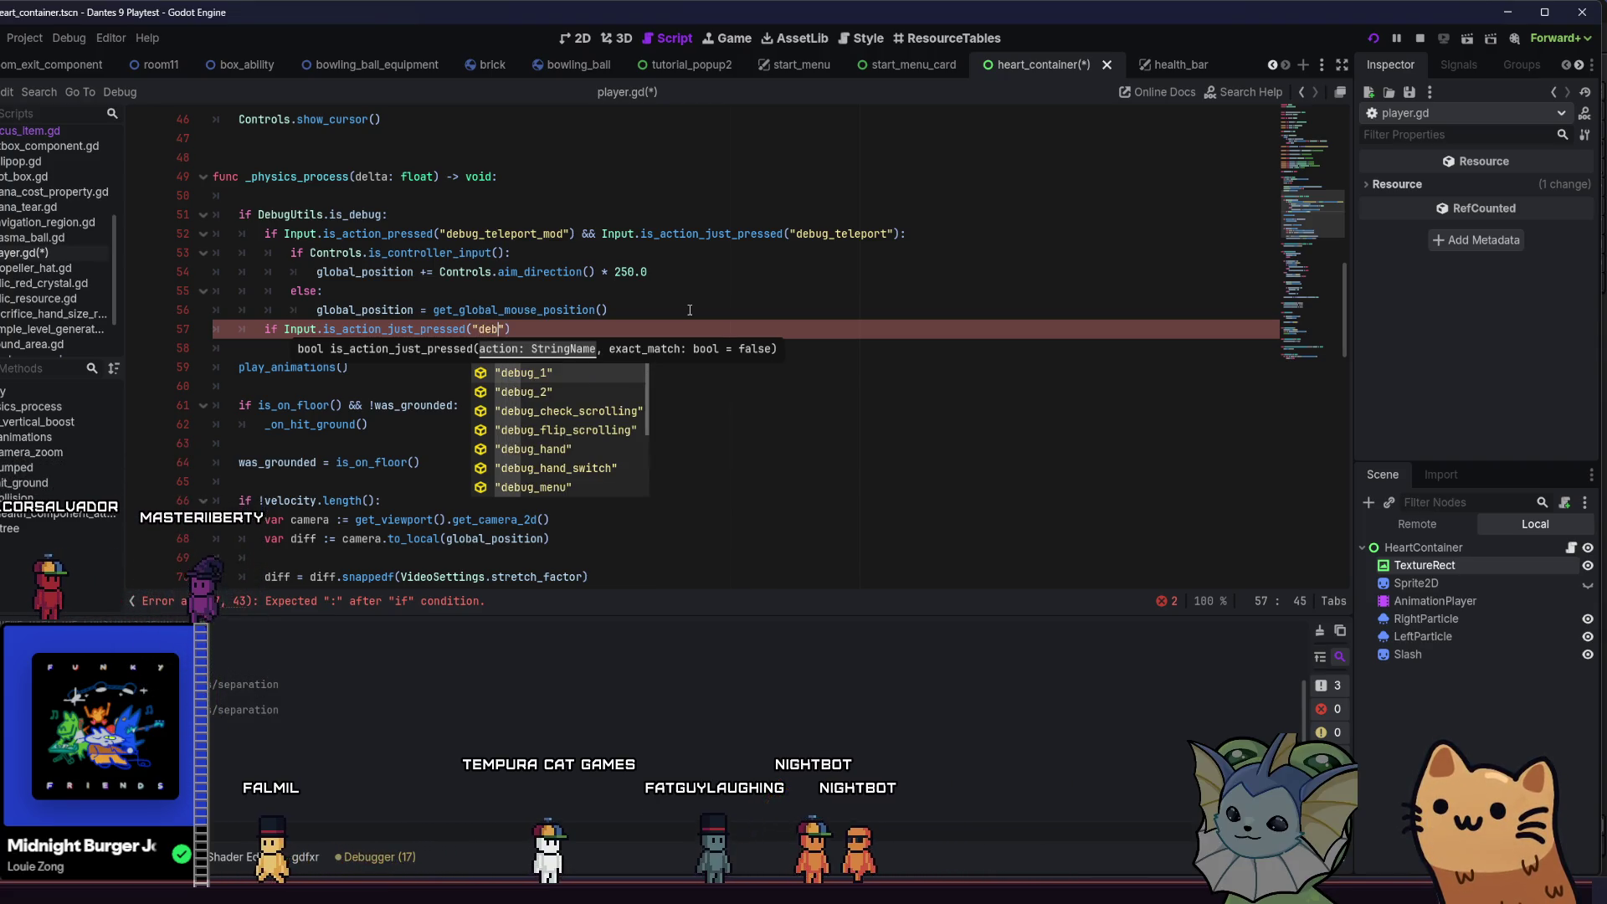
pyautogui.press('Return')
pyautogui.press('Return')
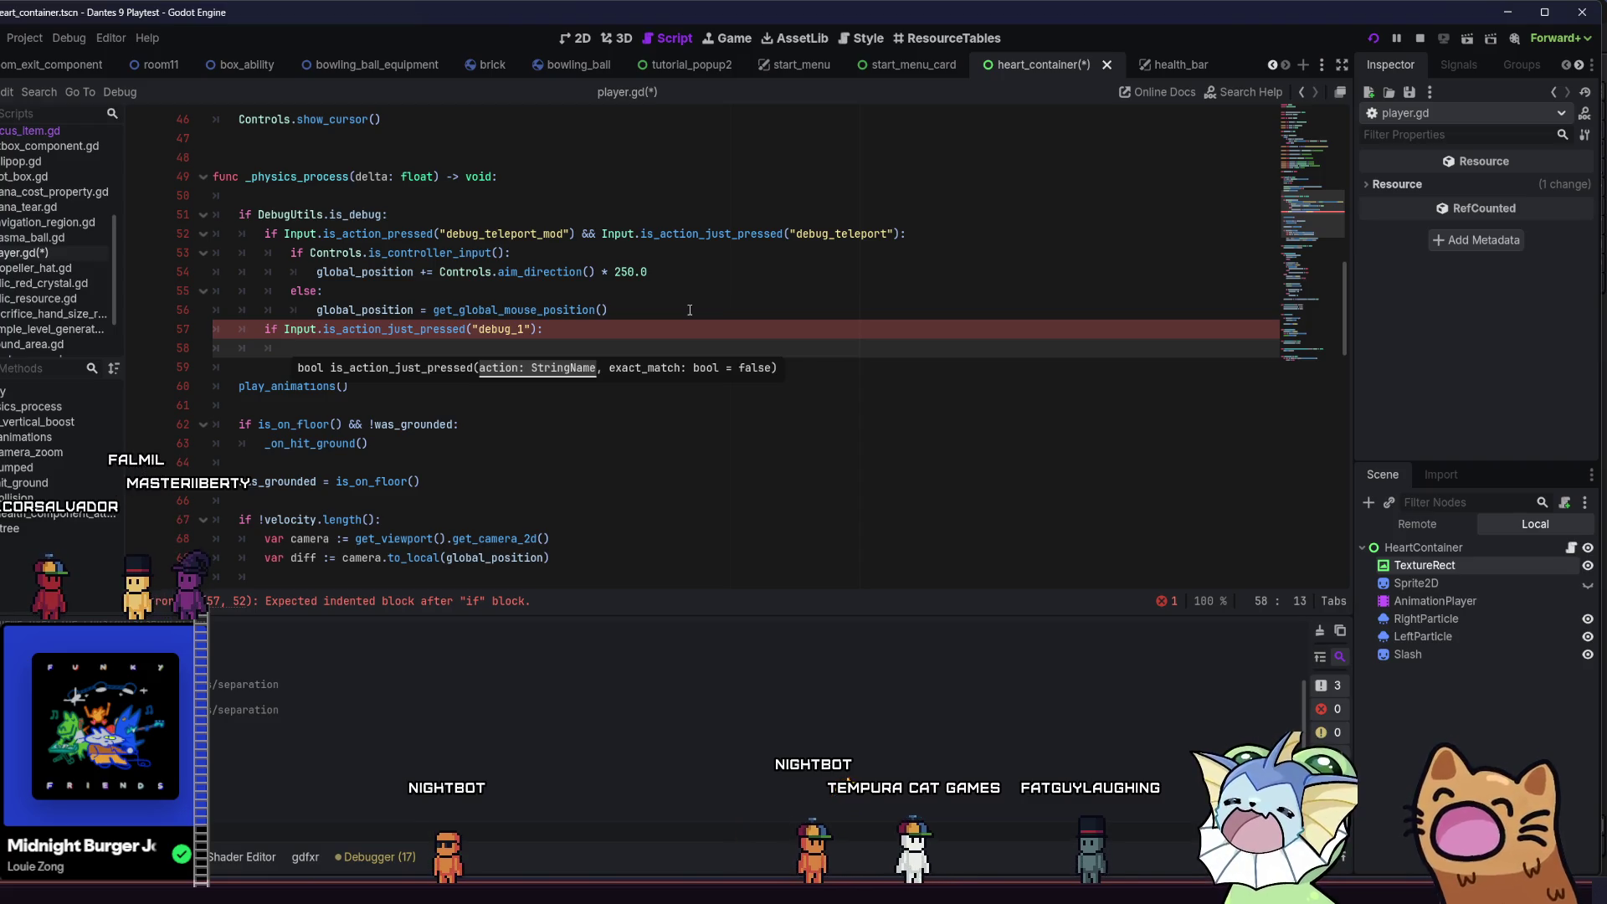
pyautogui.write('get')
pyautogui.hotkey('ctrl', 'space')
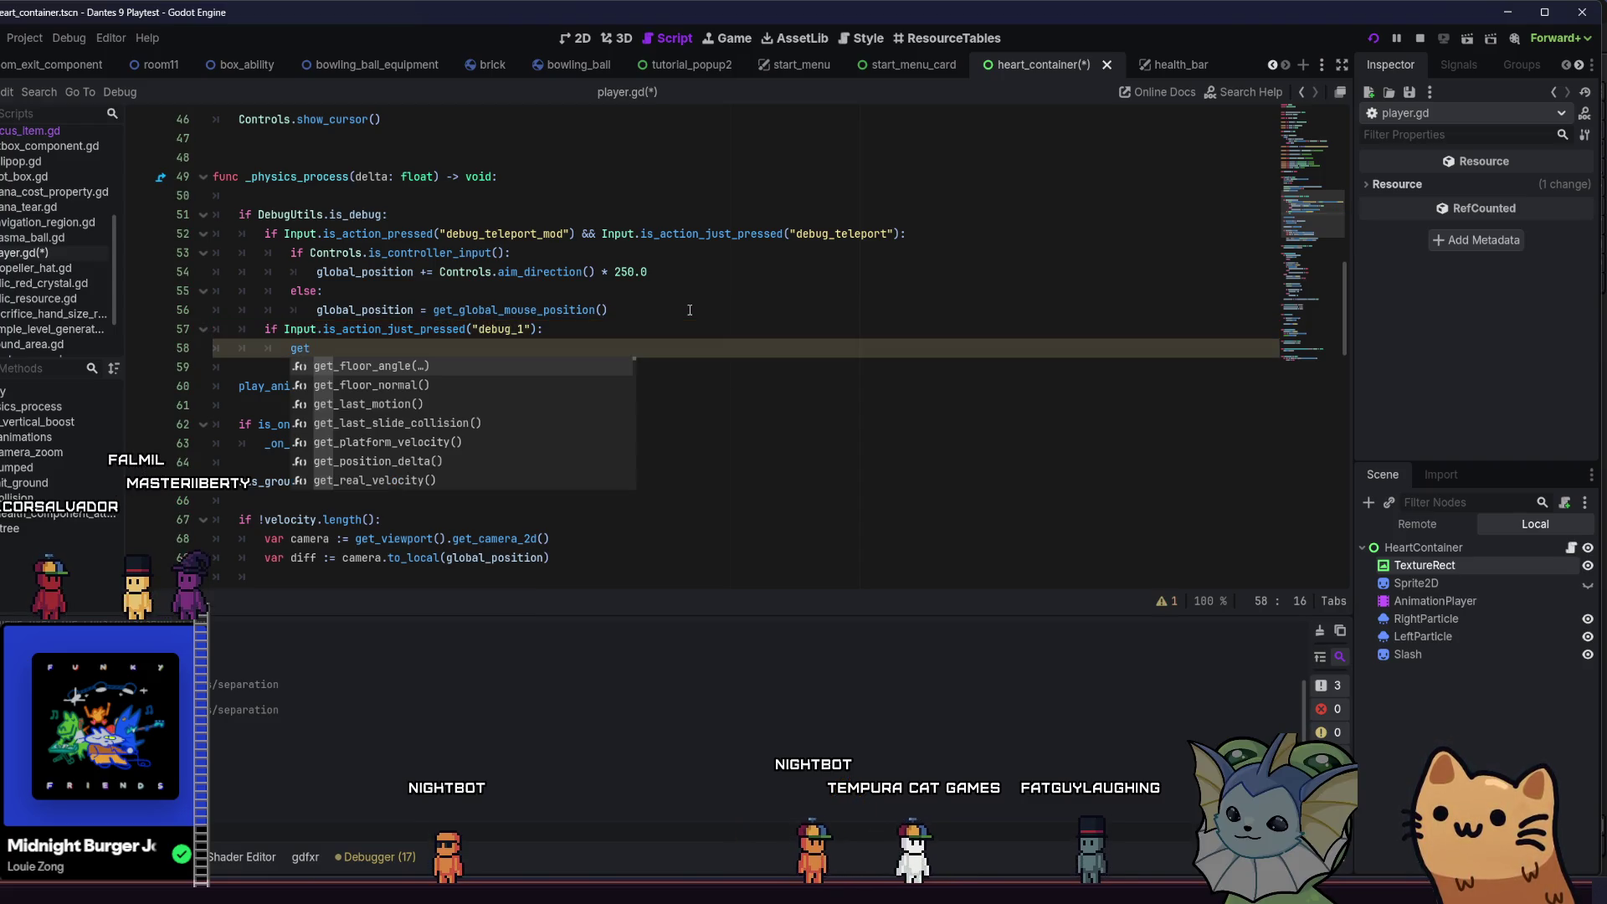
pyautogui.write('_win')
pyautogui.press('Return')
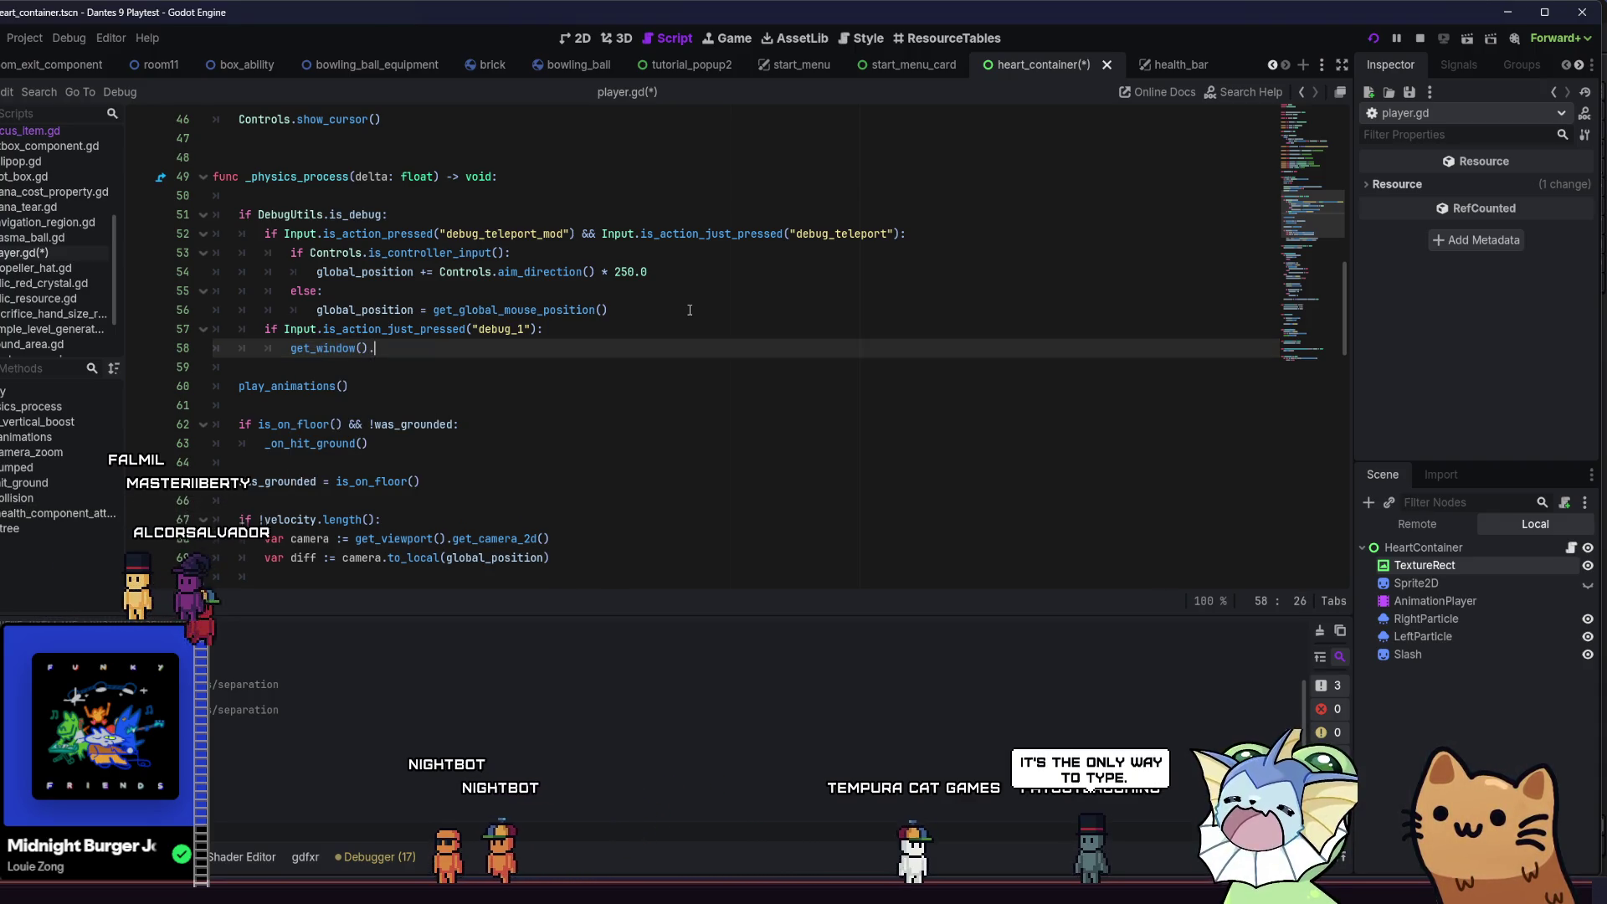
pyautogui.write('.siz')
pyautogui.press('Return')
pyautogui.write('.y')
# - Redo the size completion and write get_window().size.y = 13*7
pyautogui.press('BackSpace')
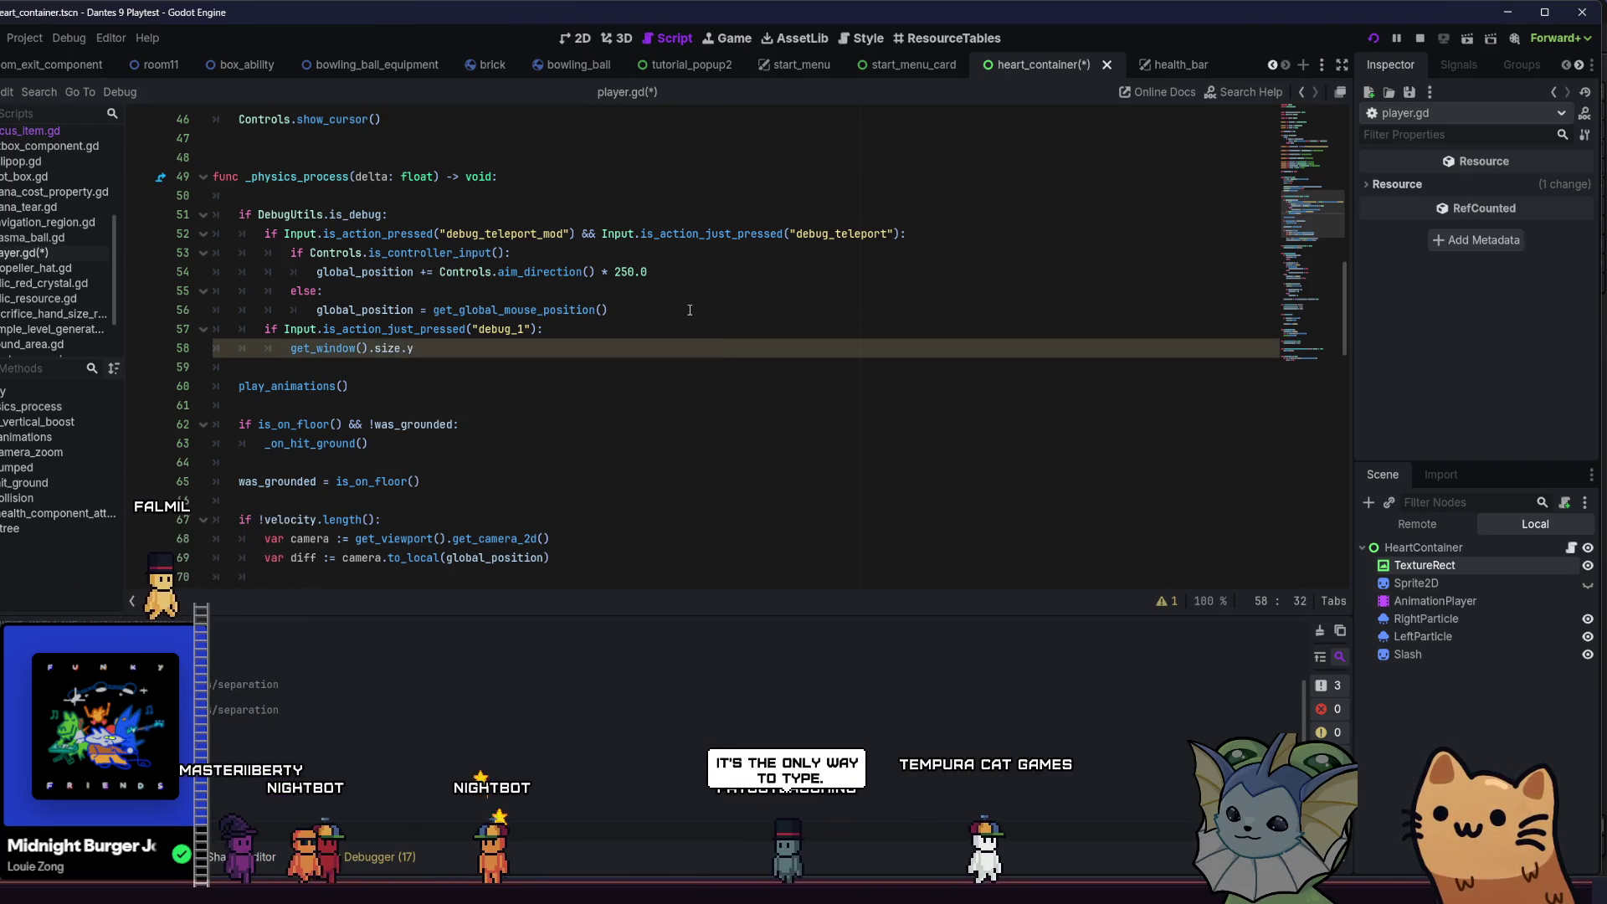
pyautogui.press('BackSpace')
pyautogui.press('BackSpace')
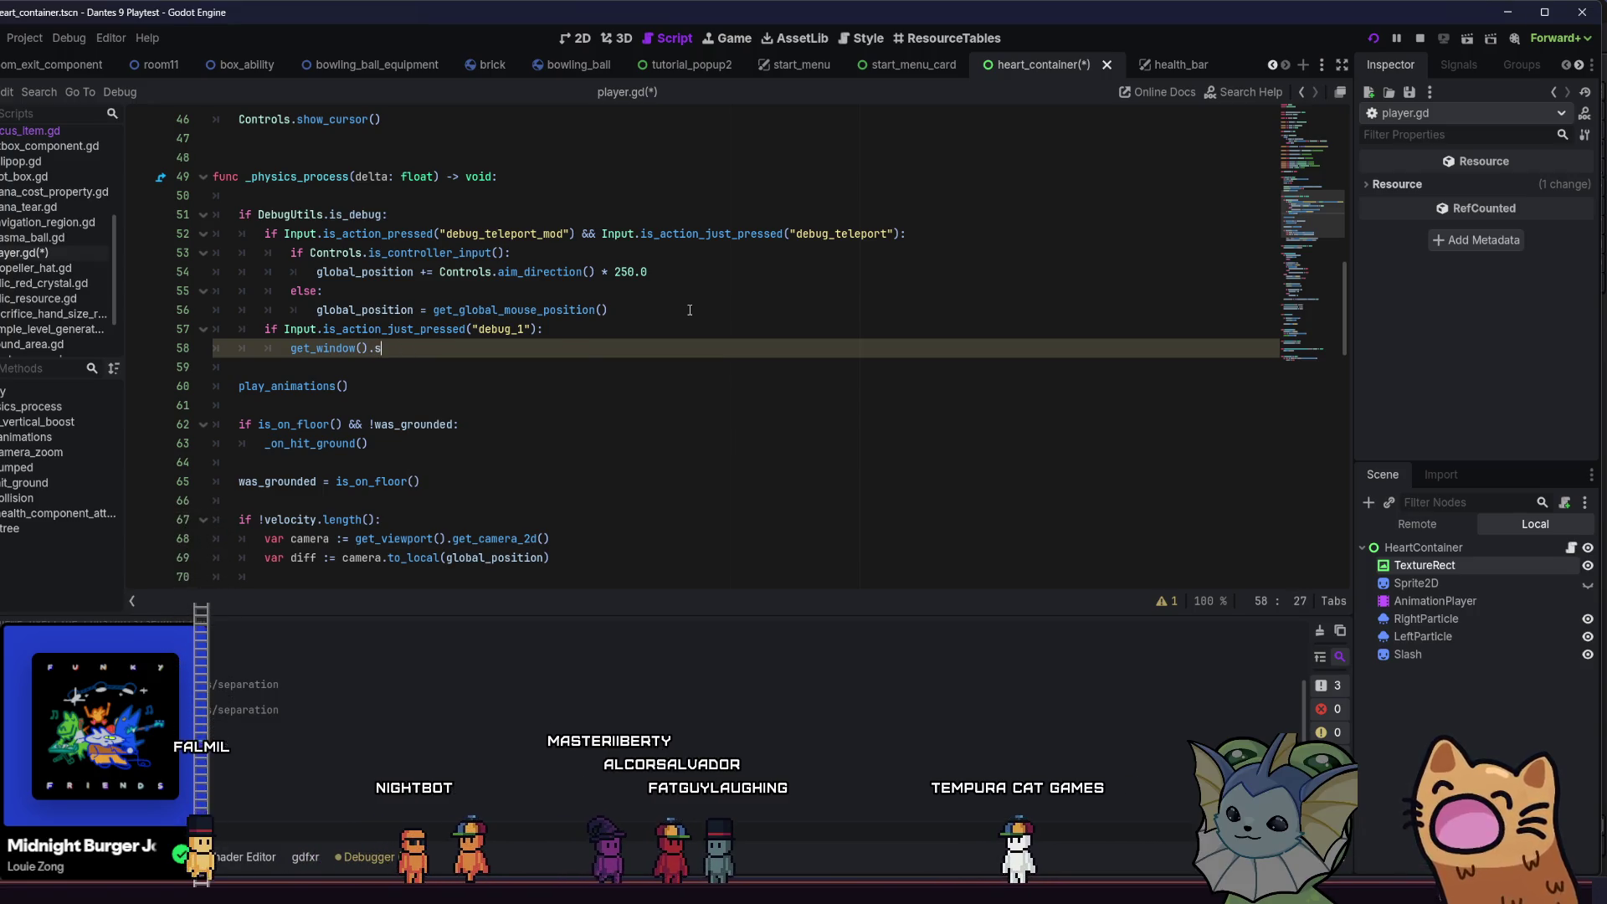
pyautogui.press('BackSpace')
pyautogui.press('Return')
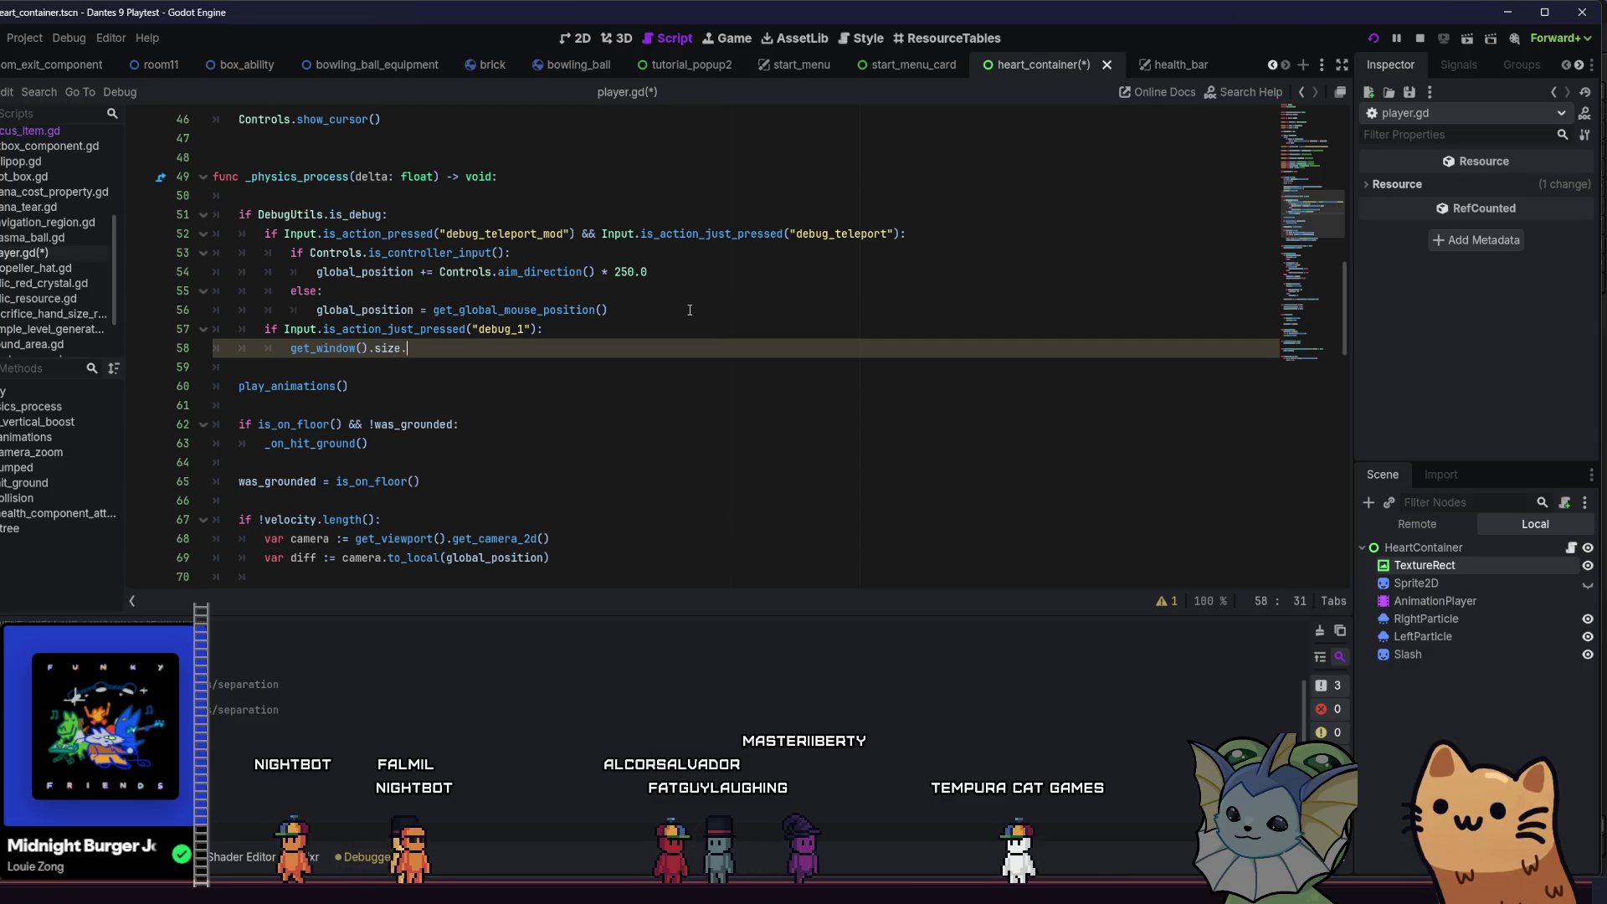
pyautogui.press('Escape')
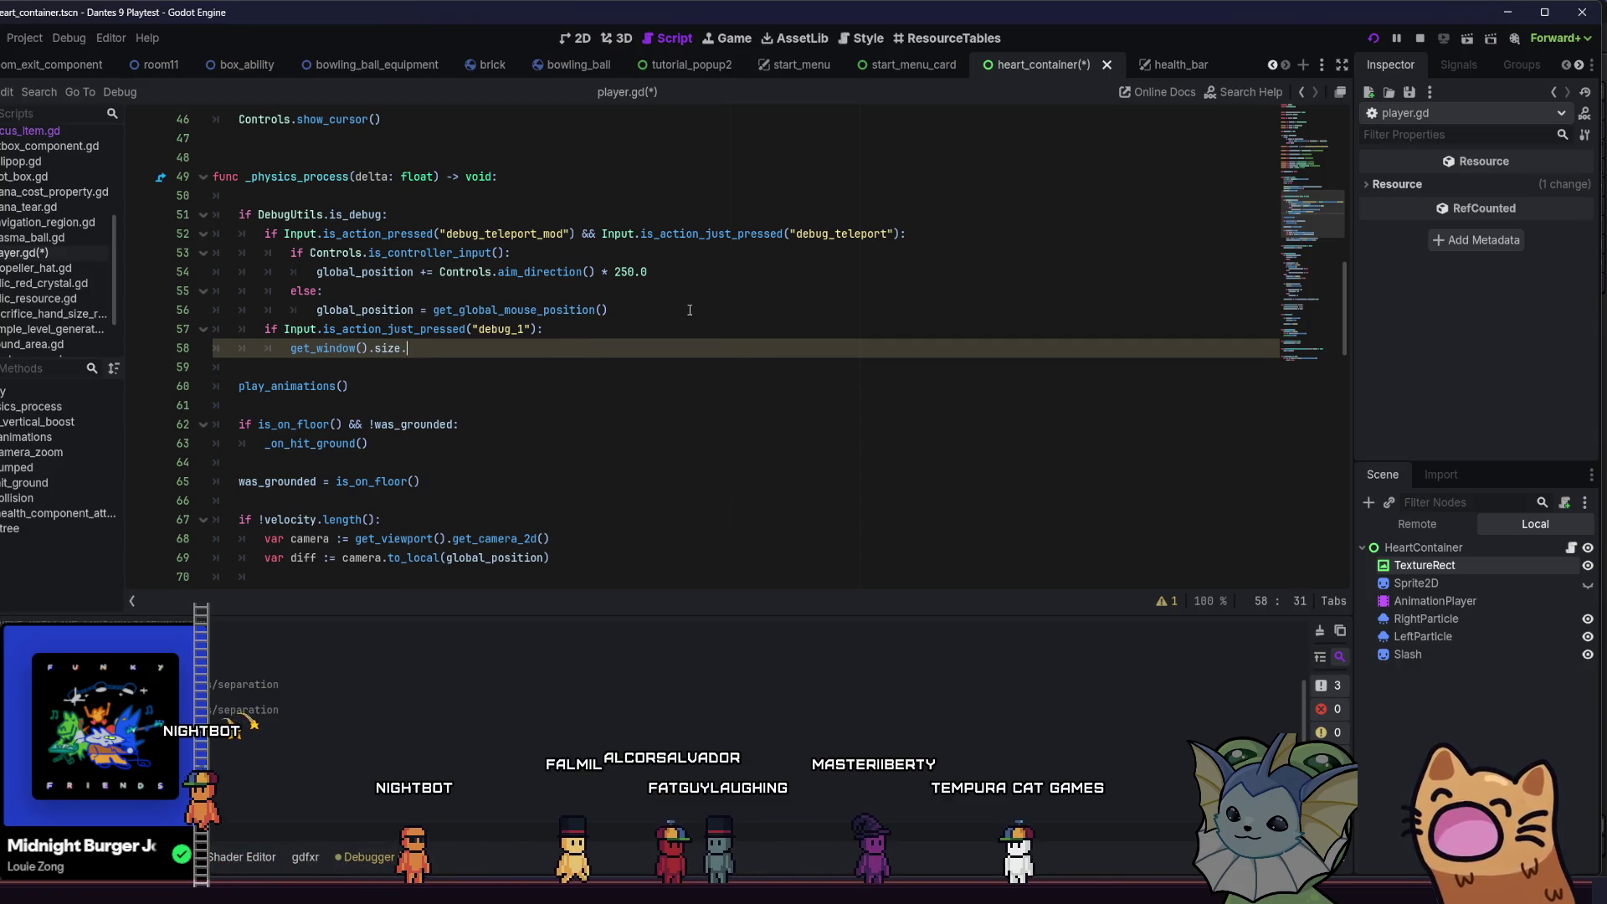
pyautogui.write('y =')
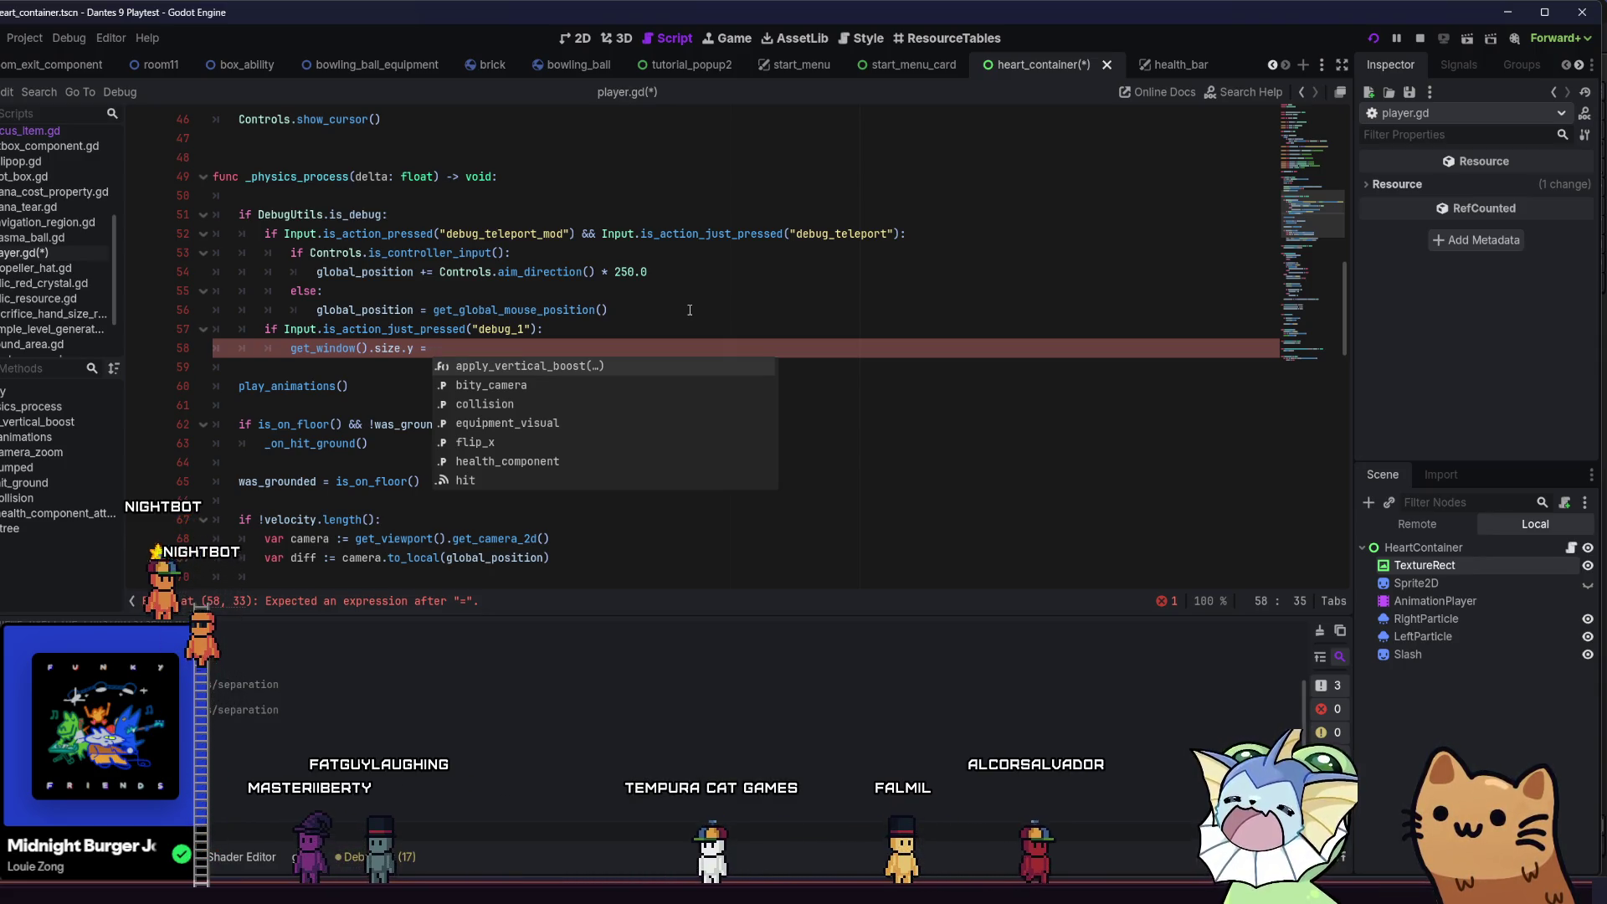
pyautogui.write('13')
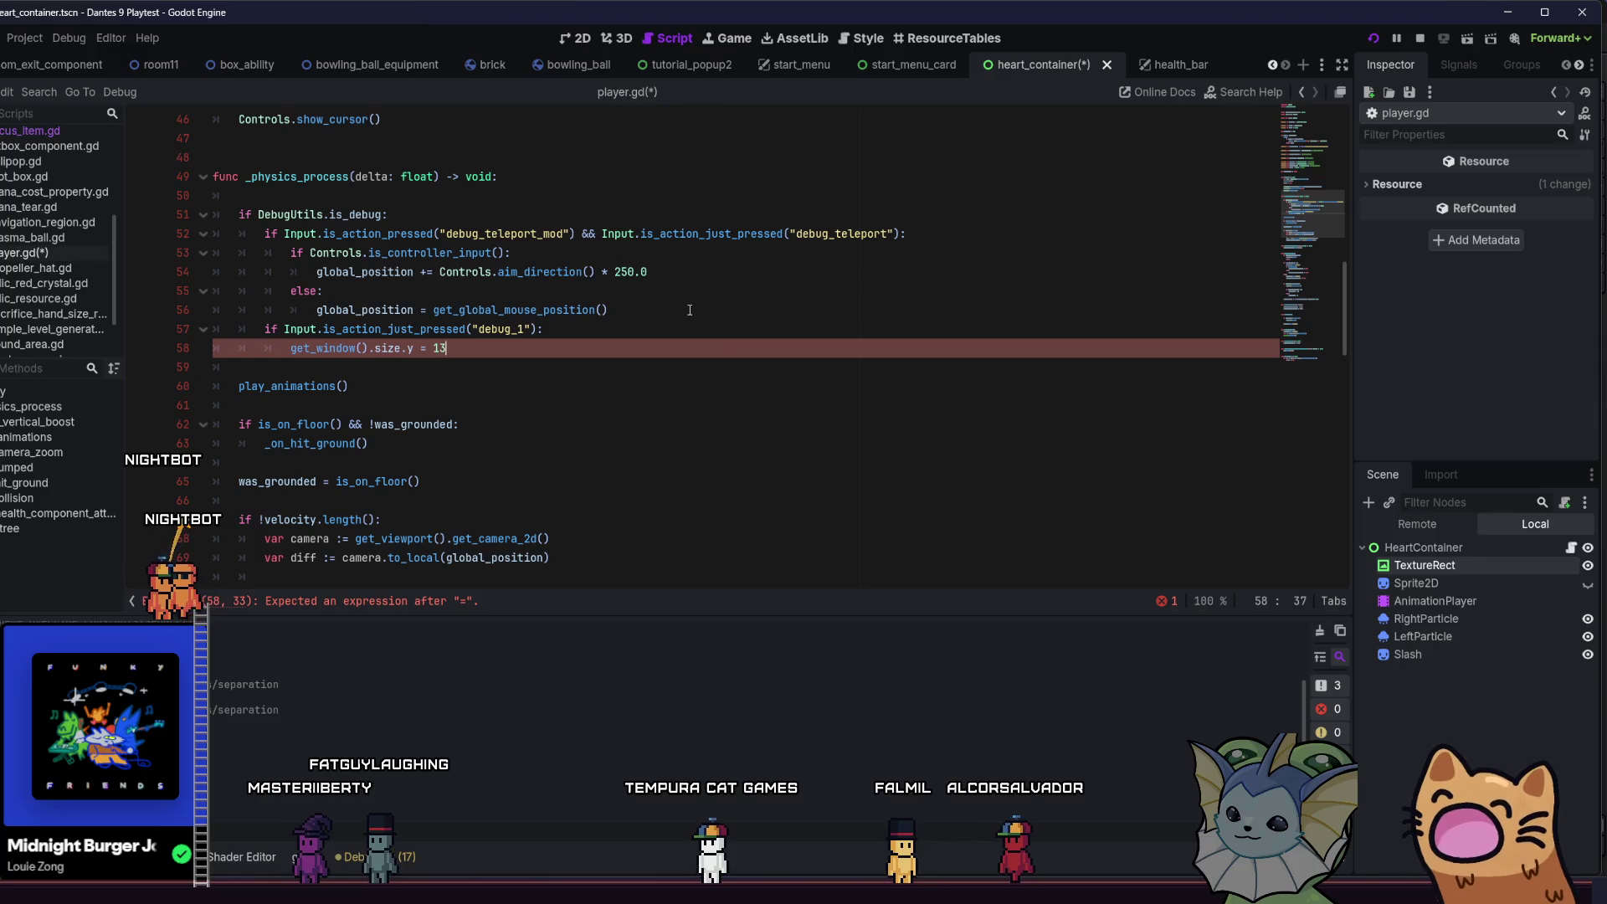
pyautogui.write('*7')
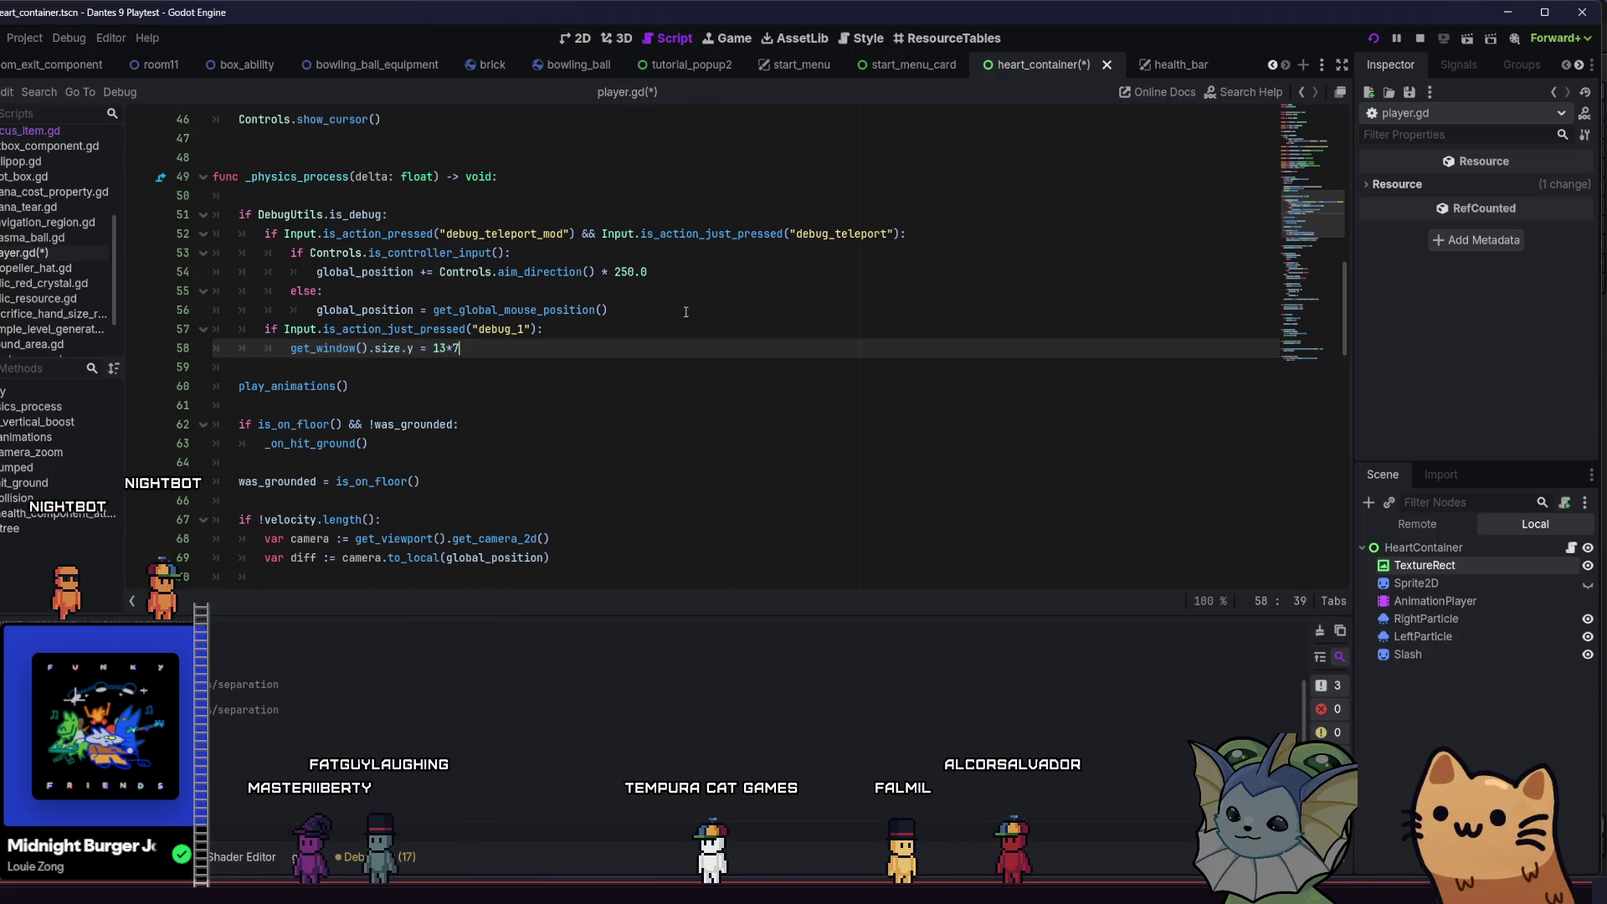
# - Correct the height to 13*17, then save and launch the playtest
pyautogui.click(630, 384)
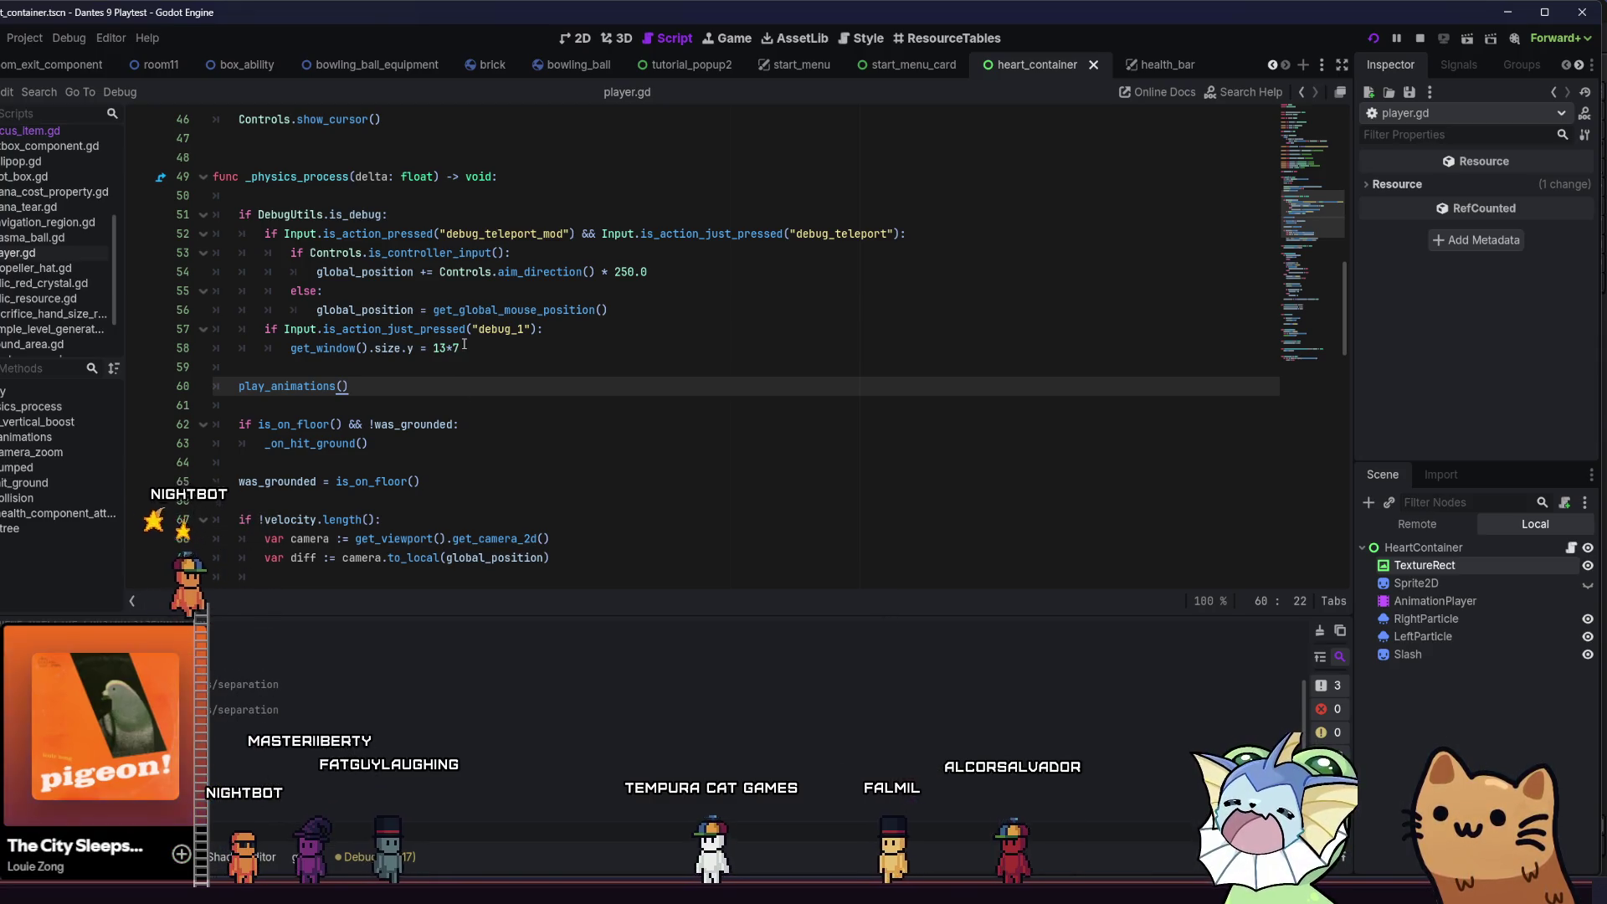
pyautogui.click(513, 352)
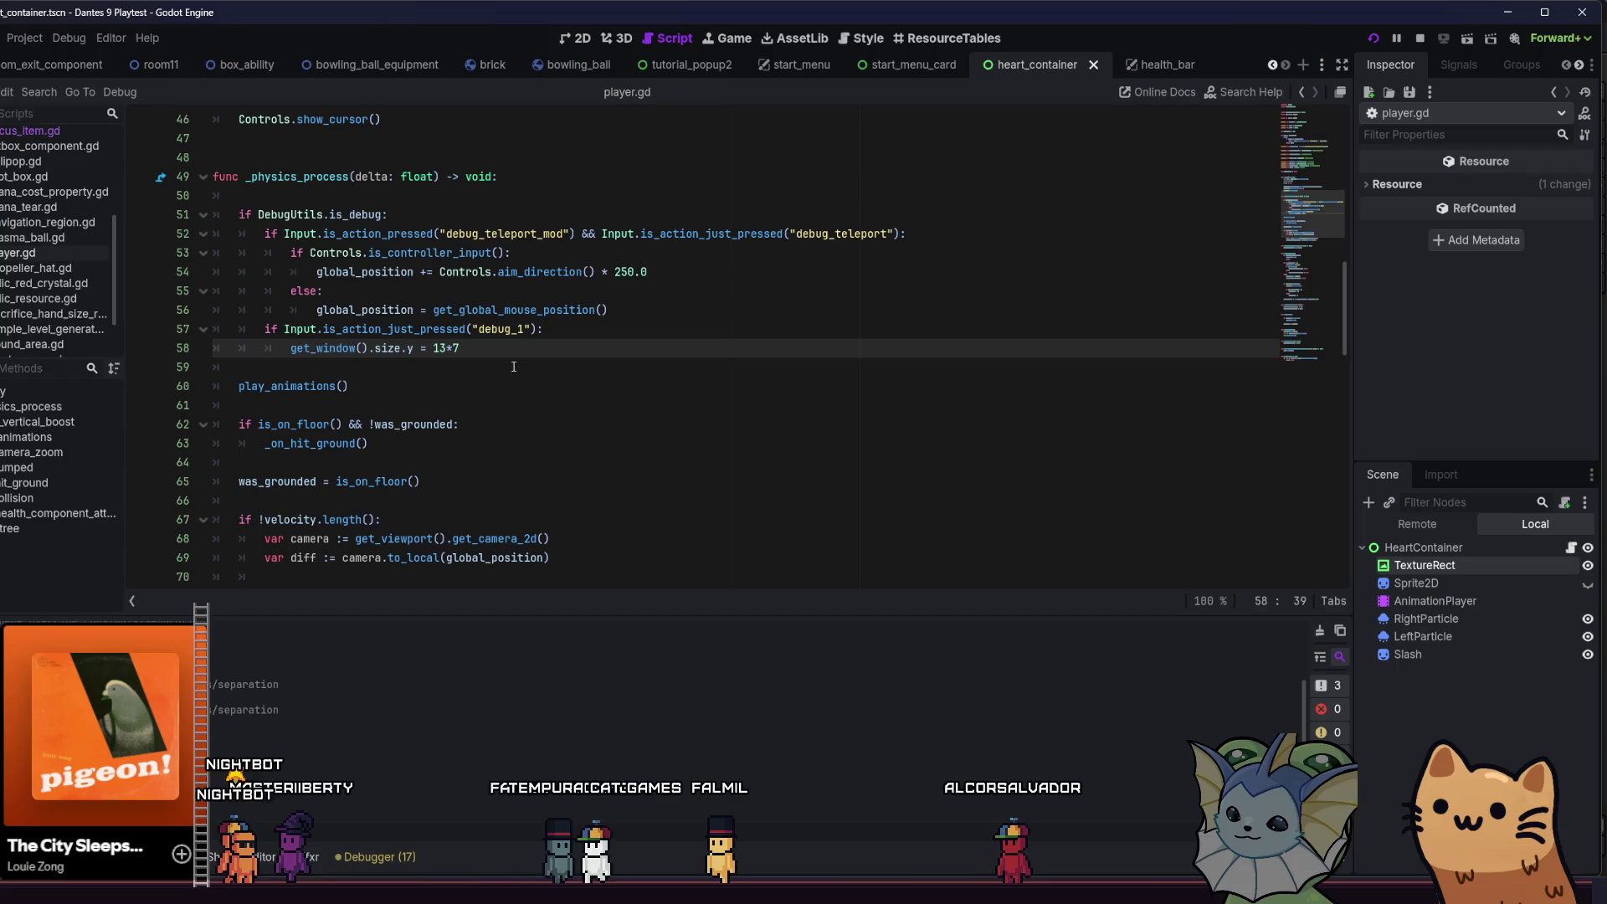
pyautogui.press('BackSpace')
pyautogui.write('17')
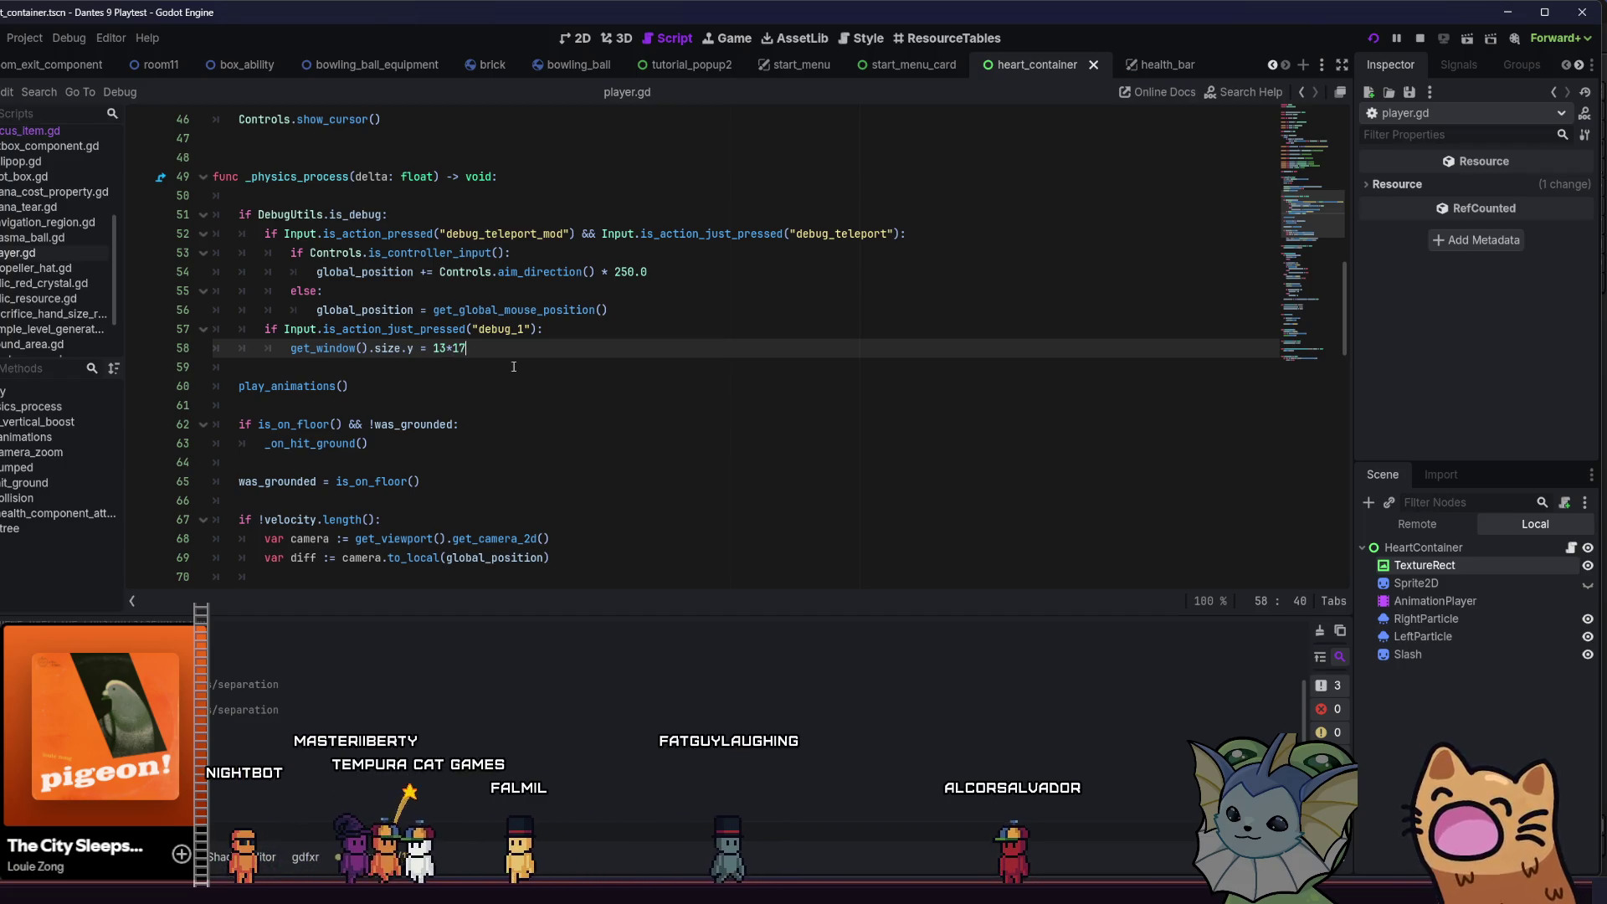
pyautogui.press('F5')
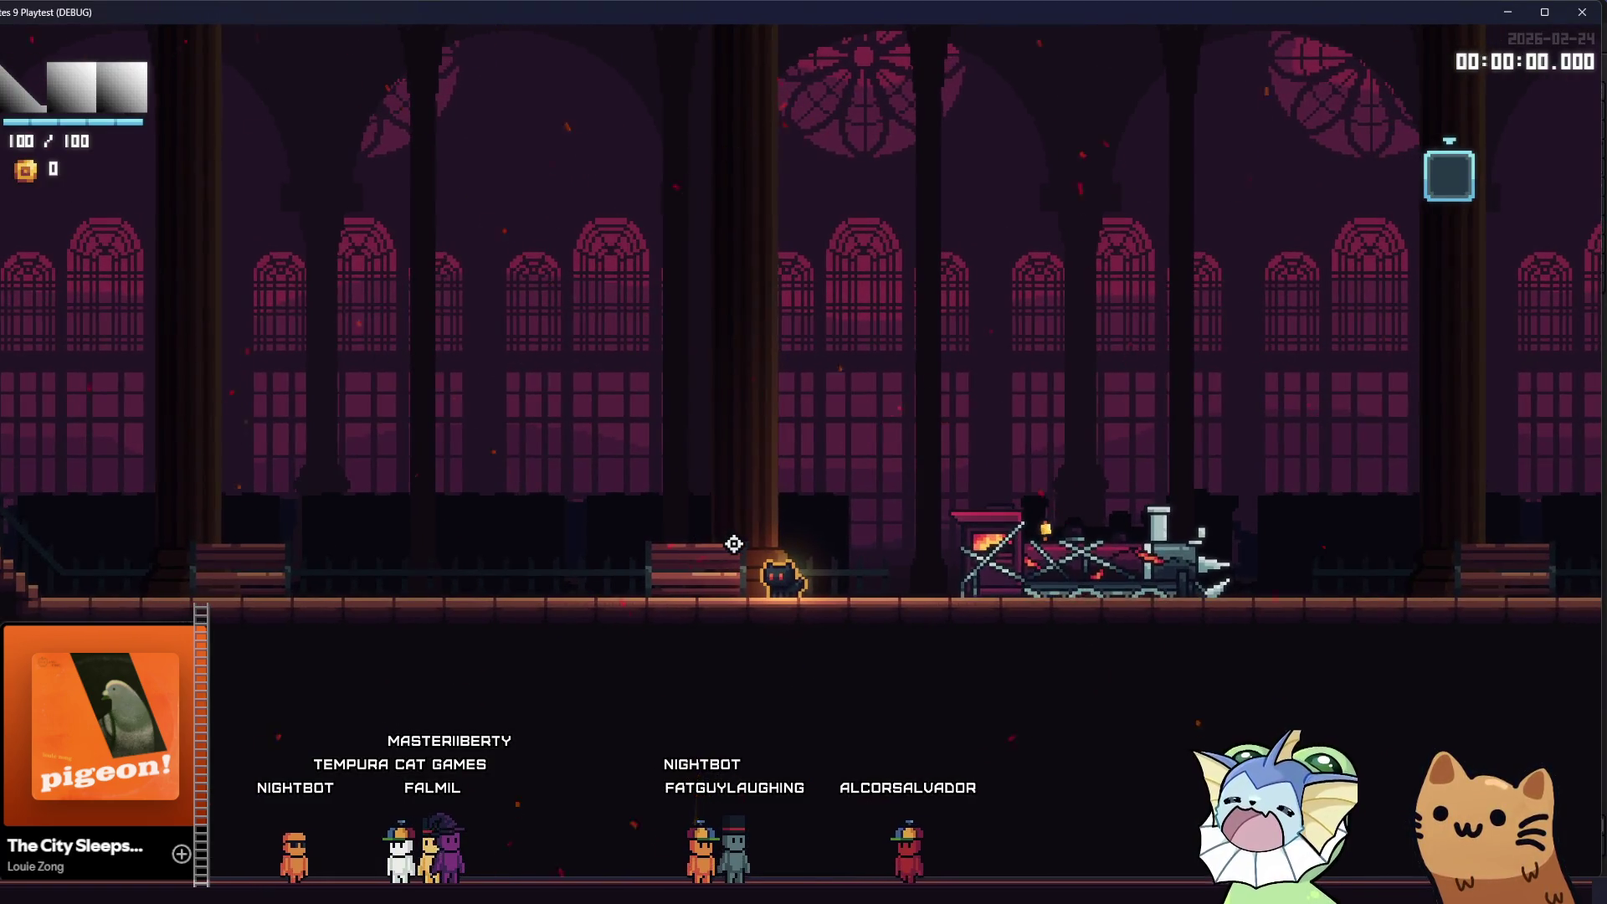
# - Trigger debug_1 to set the window height, then move and enlarge the game window
pyautogui.press('1')
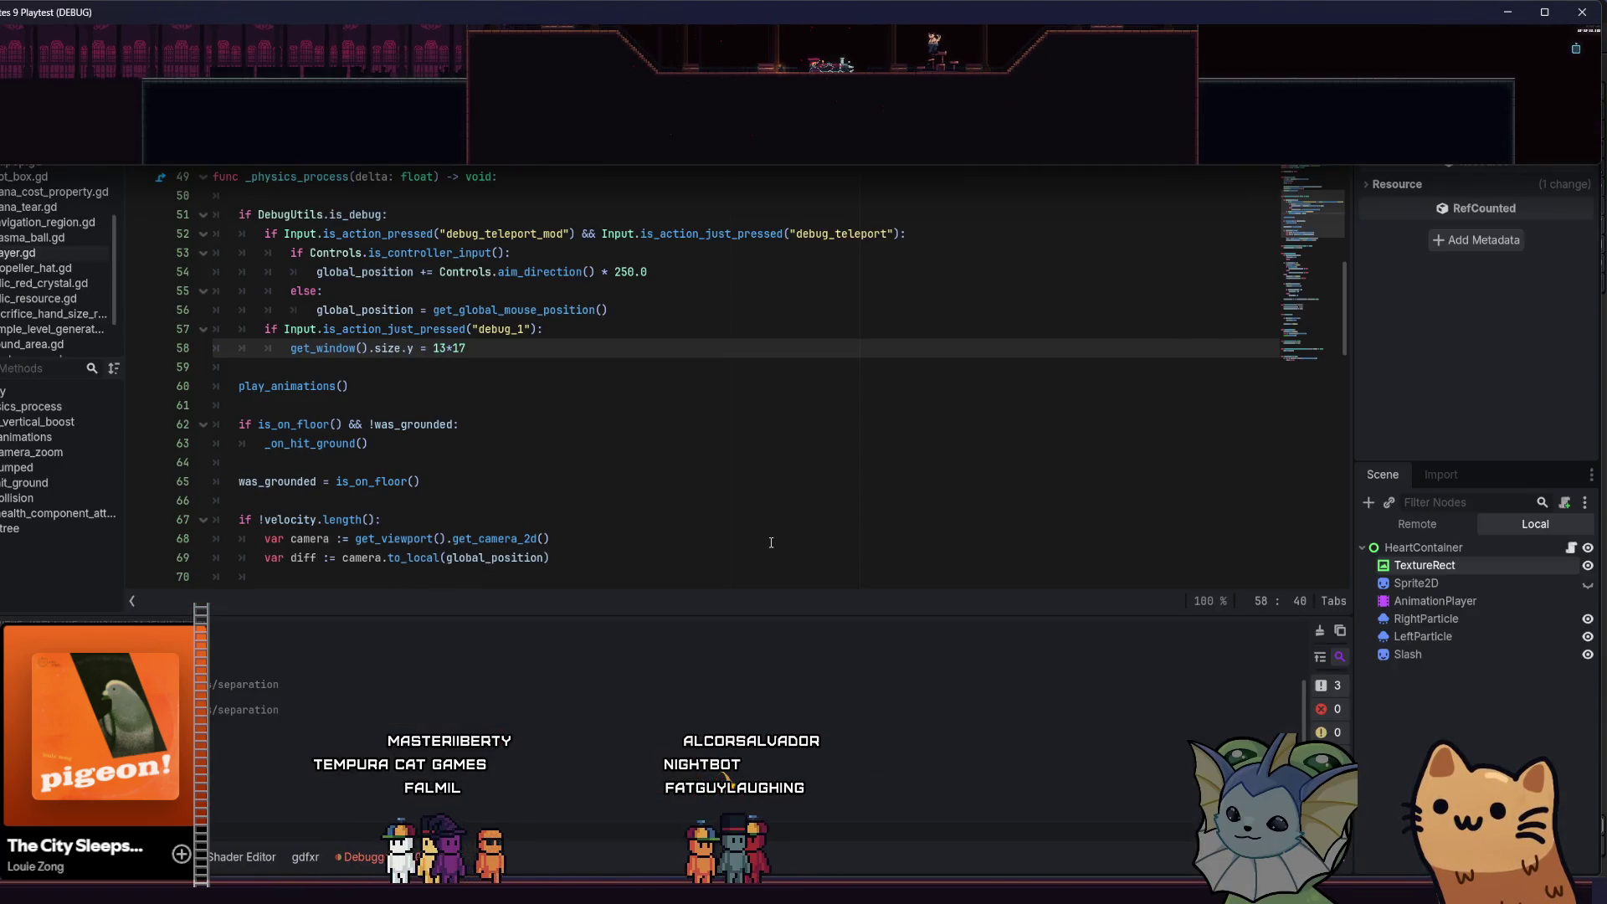
pyautogui.click(1304, 636)
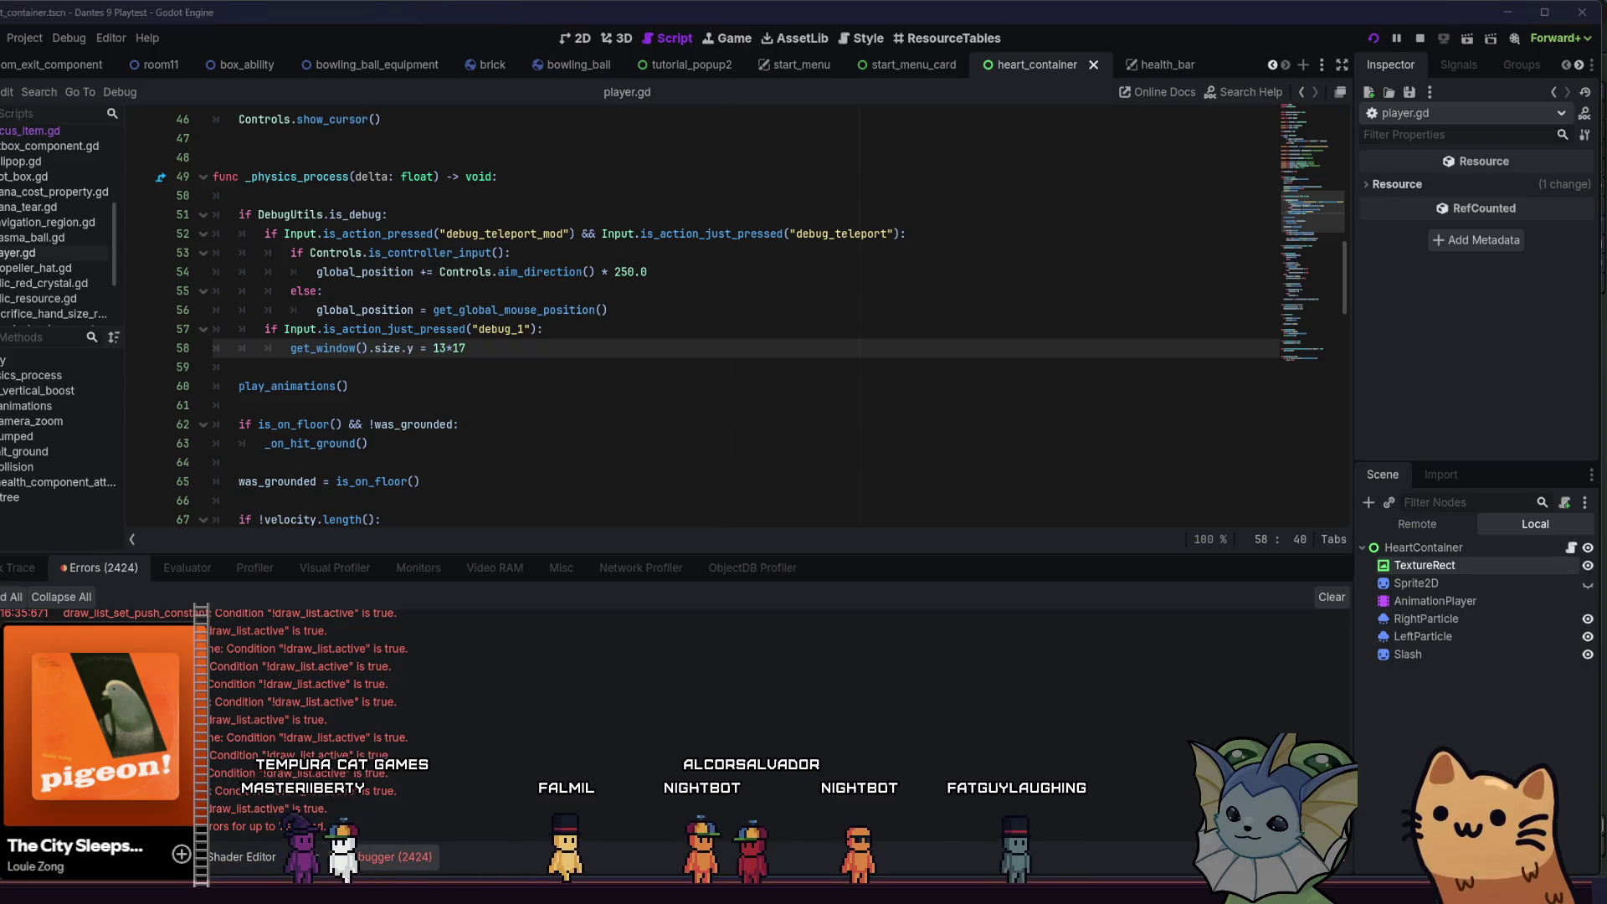
pyautogui.hotkey('alt', 'Tab')
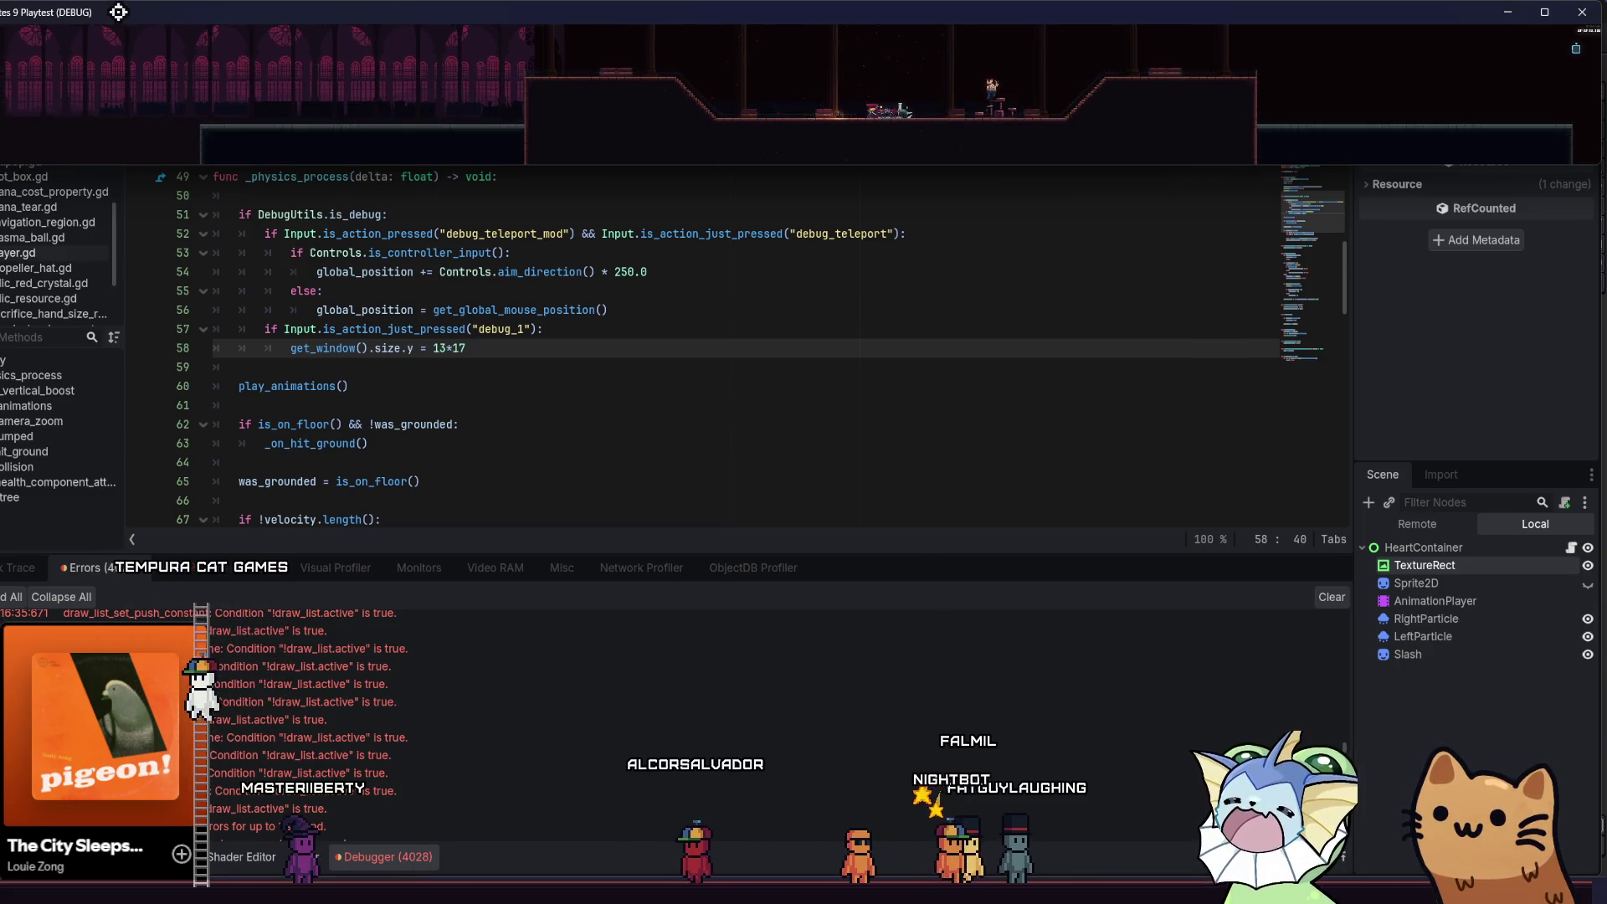
pyautogui.moveTo(117, 16)
pyautogui.mouseDown()
pyautogui.moveTo(65, 182)
pyautogui.moveTo(74, 207)
pyautogui.moveTo(456, 490)
pyautogui.mouseUp()
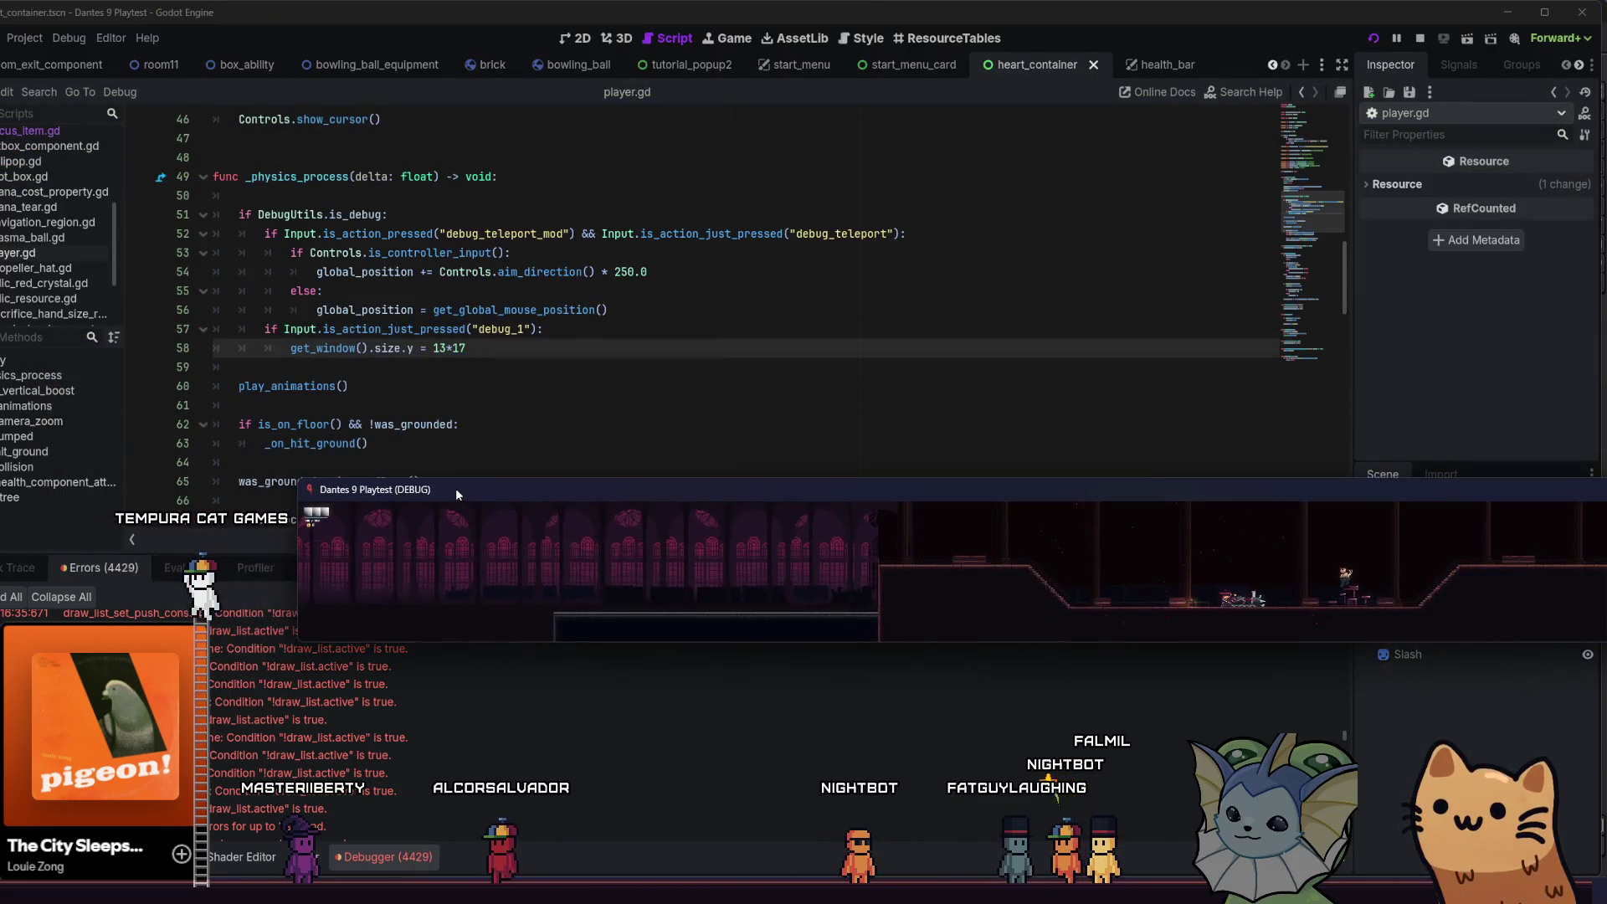
pyautogui.moveTo(300, 480)
pyautogui.mouseDown()
pyautogui.moveTo(334, 357)
pyautogui.moveTo(513, 226)
pyautogui.moveTo(244, 321)
pyautogui.mouseUp()
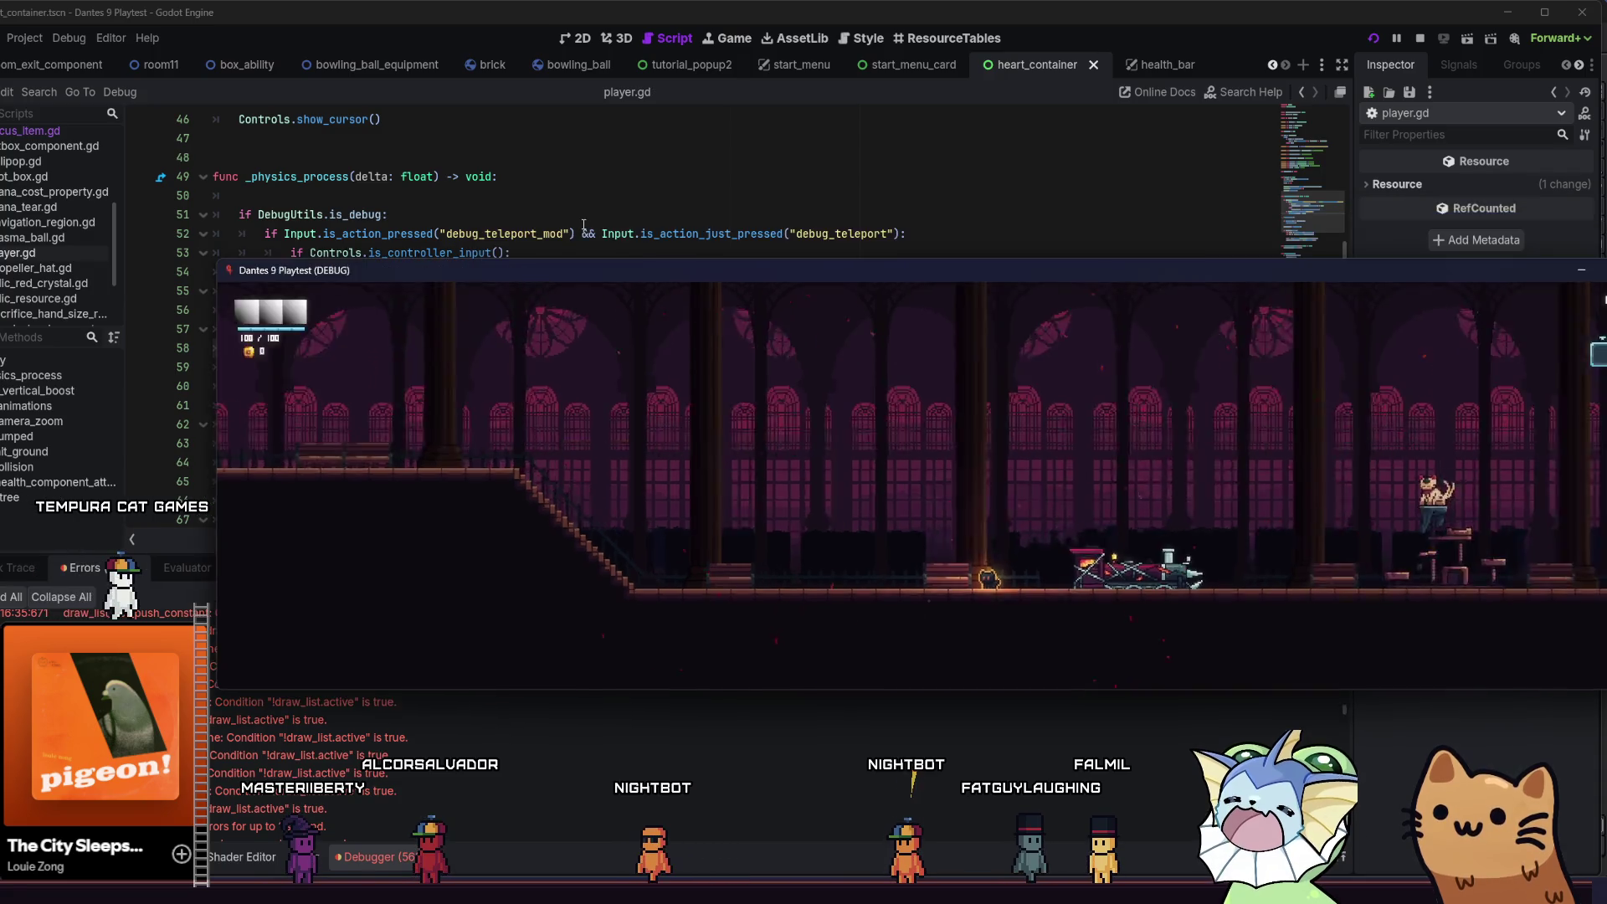
# - Maximize, restore, move left and re-maximize the game window, then leave it
pyautogui.click(583, 224)
pyautogui.click(583, 224)
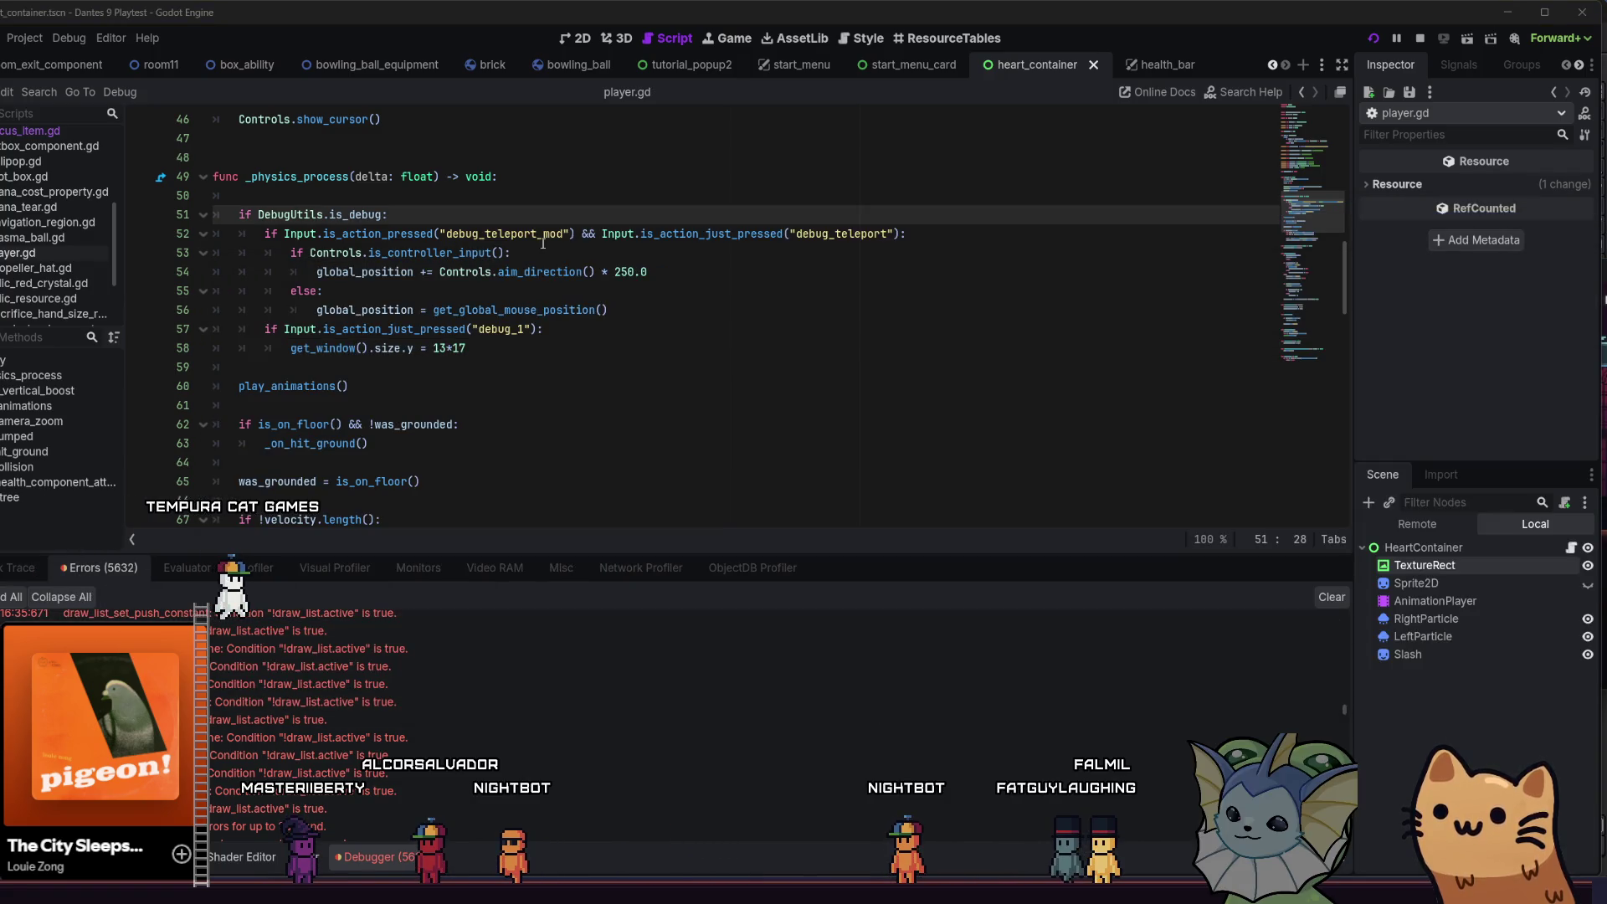
pyautogui.hotkey('alt', 'Tab')
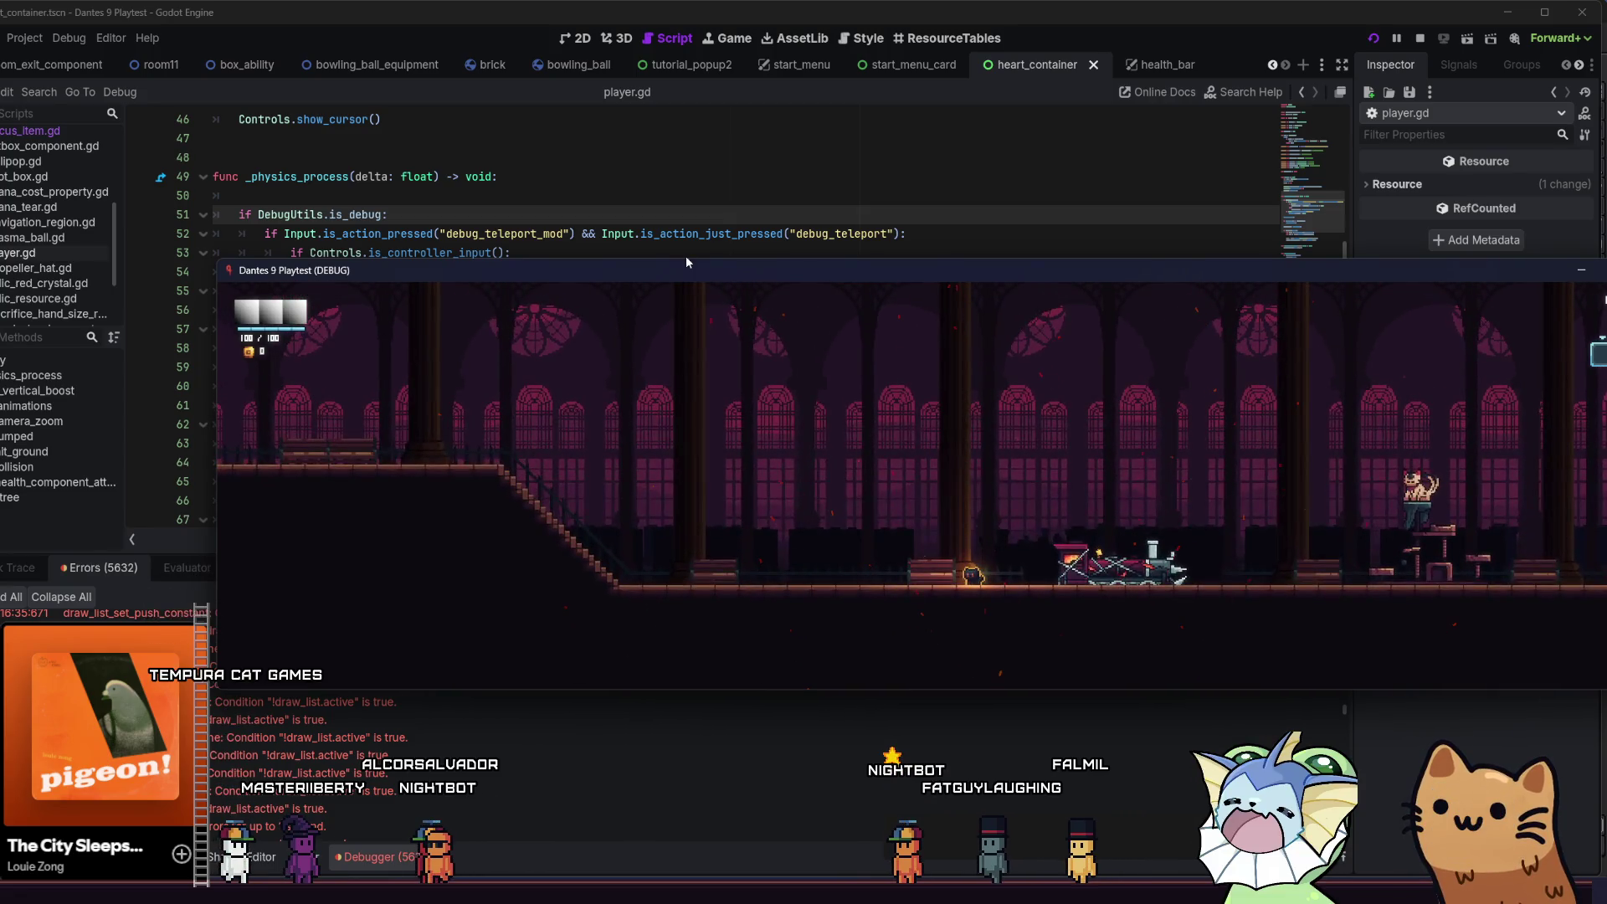
pyautogui.doubleClick(690, 274)
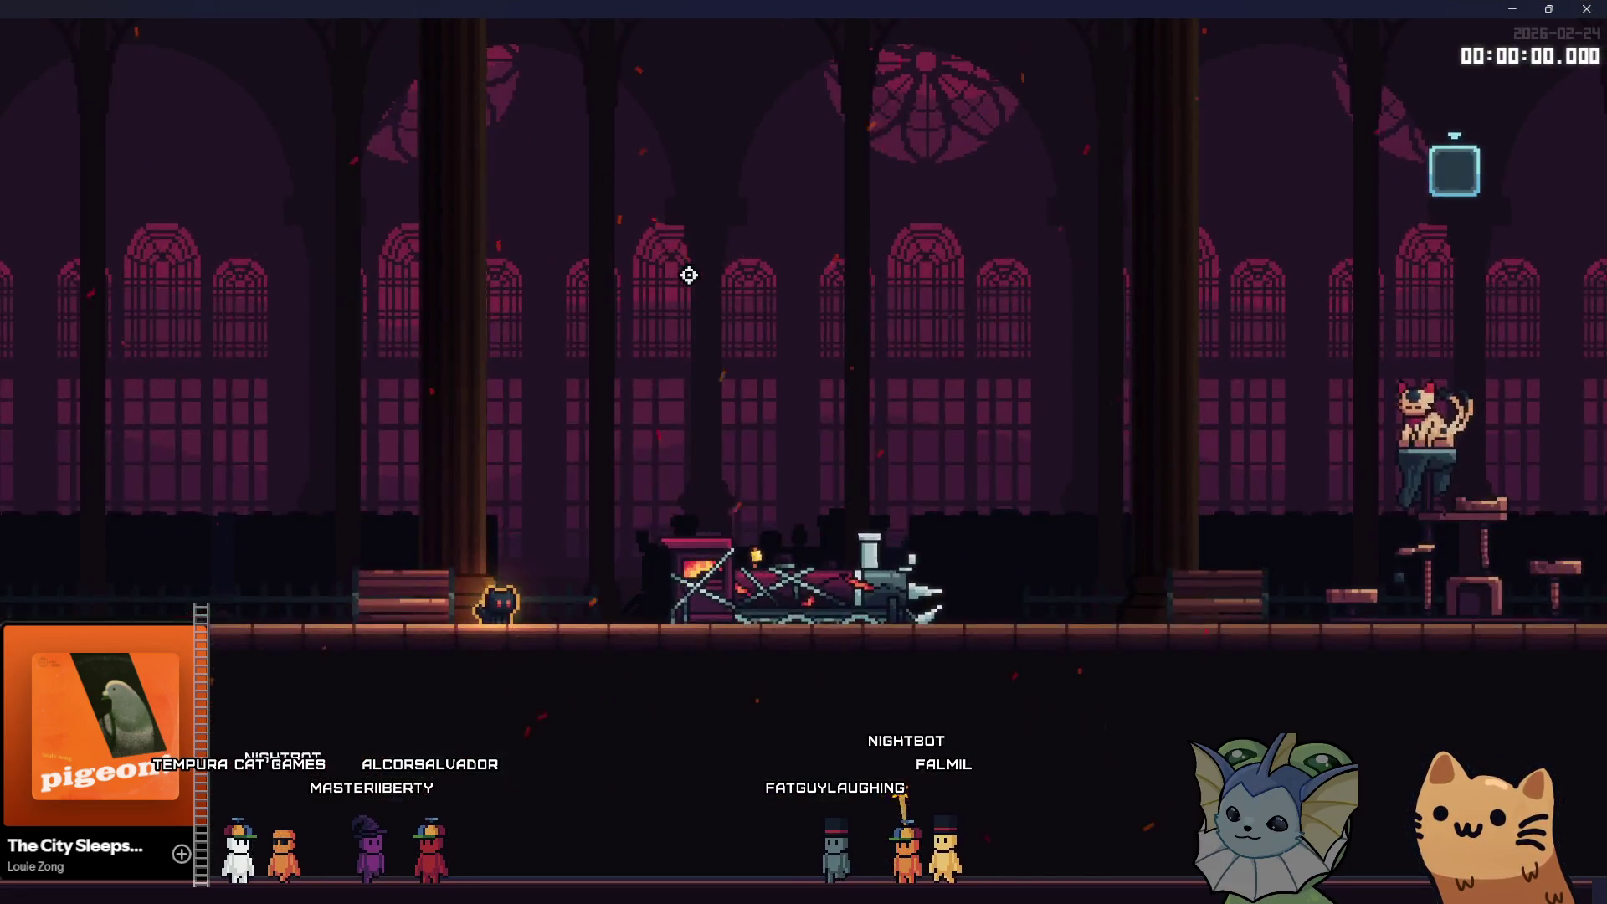
pyautogui.doubleClick(451, 12)
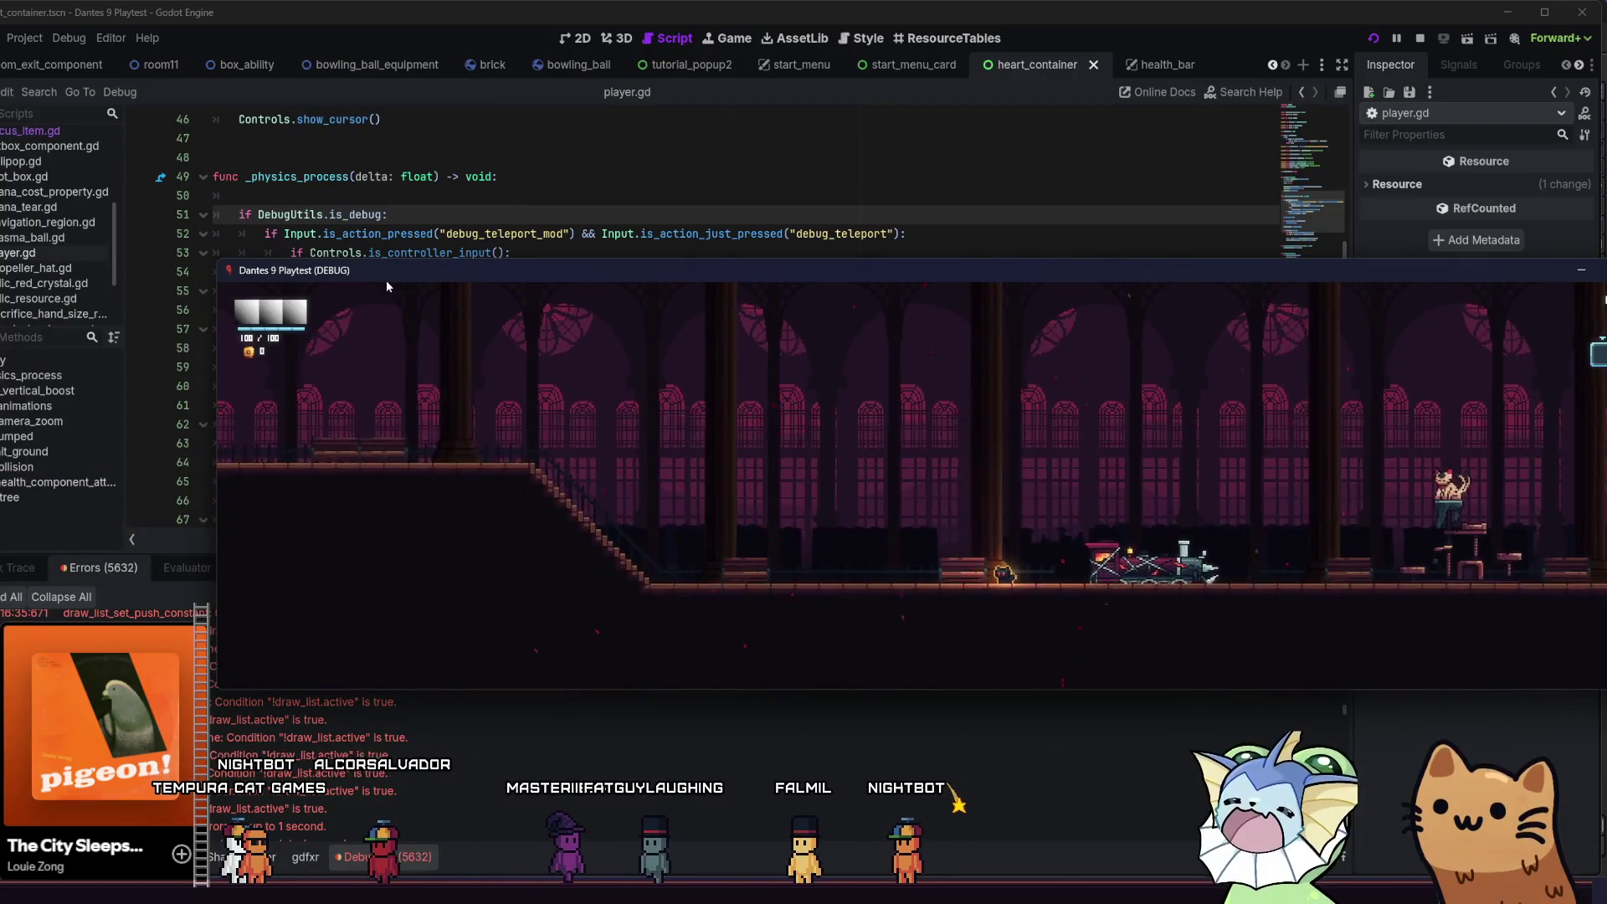
pyautogui.moveTo(385, 276); pyautogui.dragTo(278, 274)
pyautogui.doubleClick(278, 274)
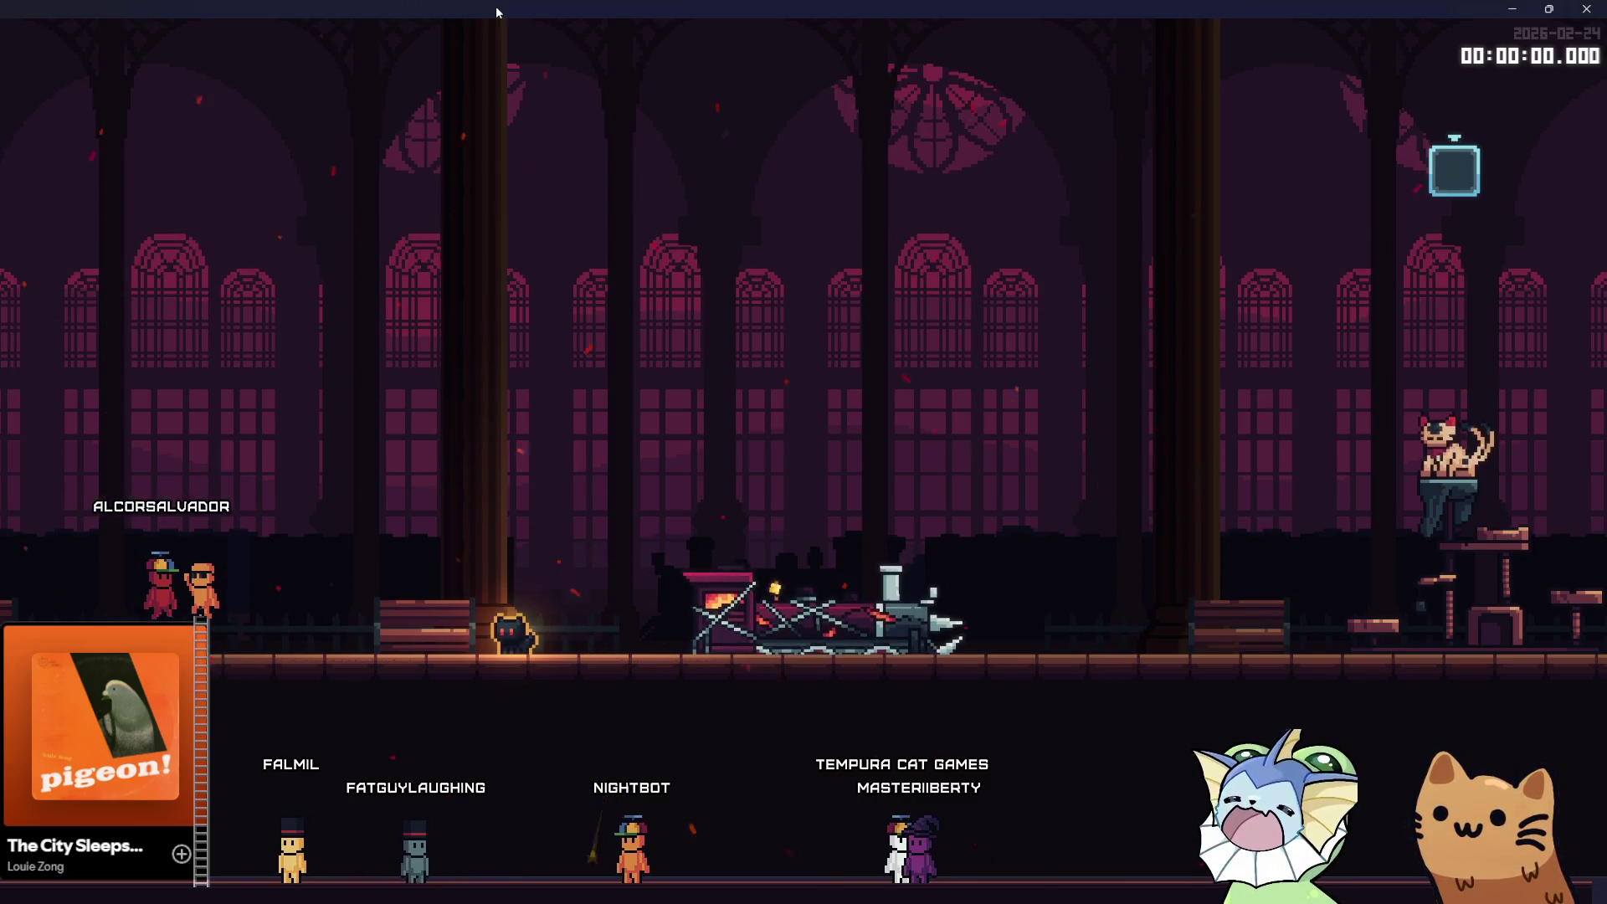
pyautogui.hotkey('alt', 'F4')
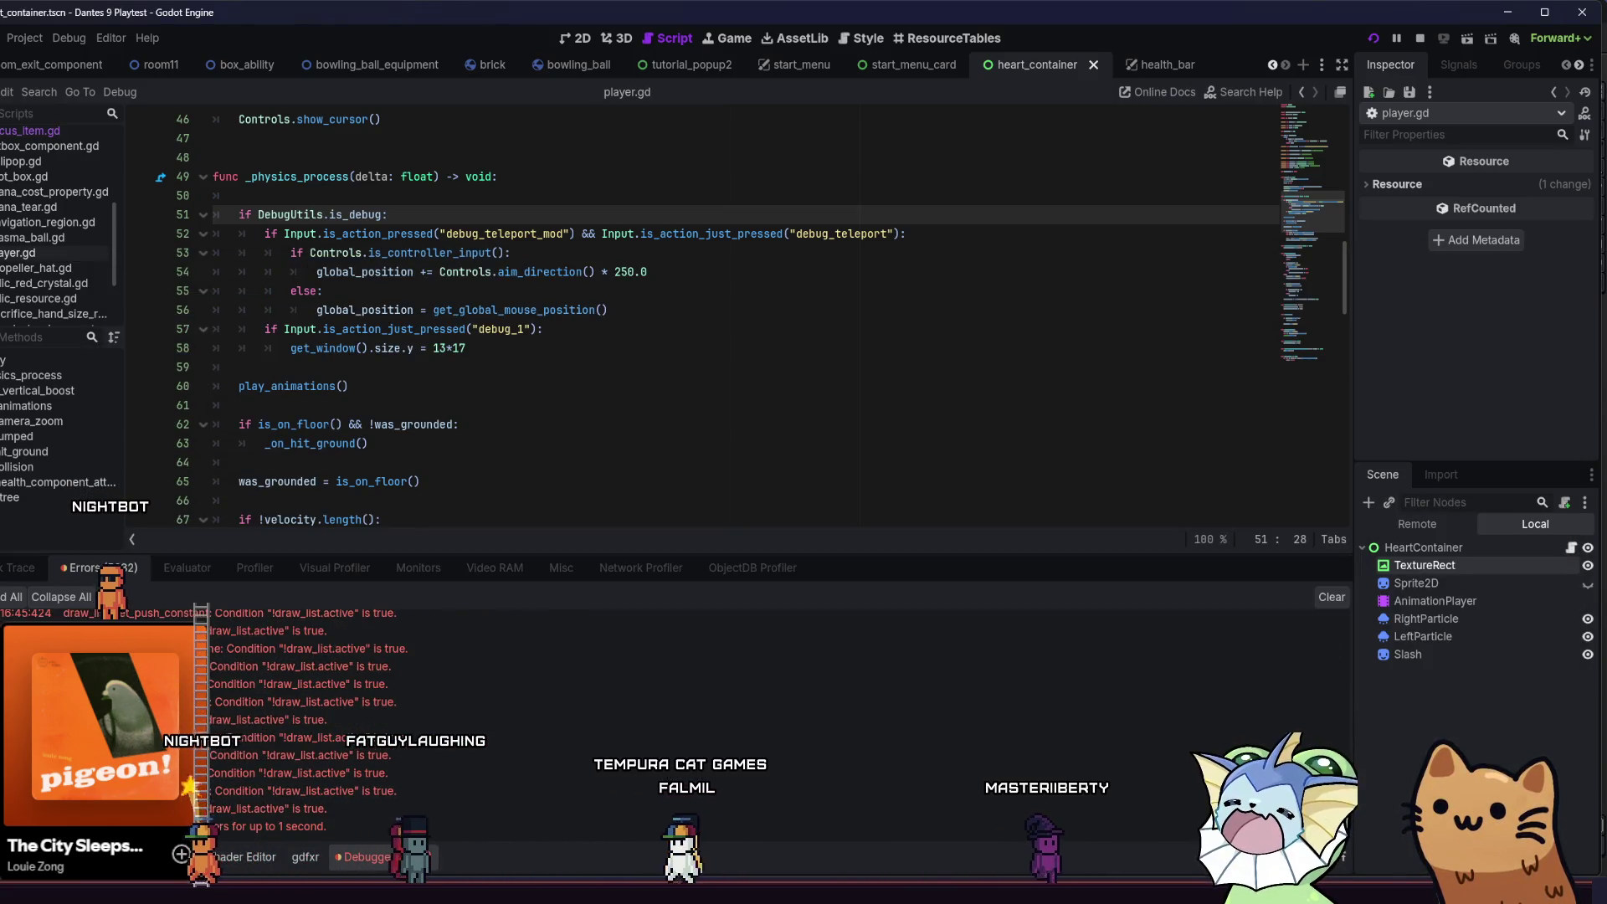
# - Drag the playtest window to a few new positions, then close the game and return to player.gd
pyautogui.moveTo(988, 891)
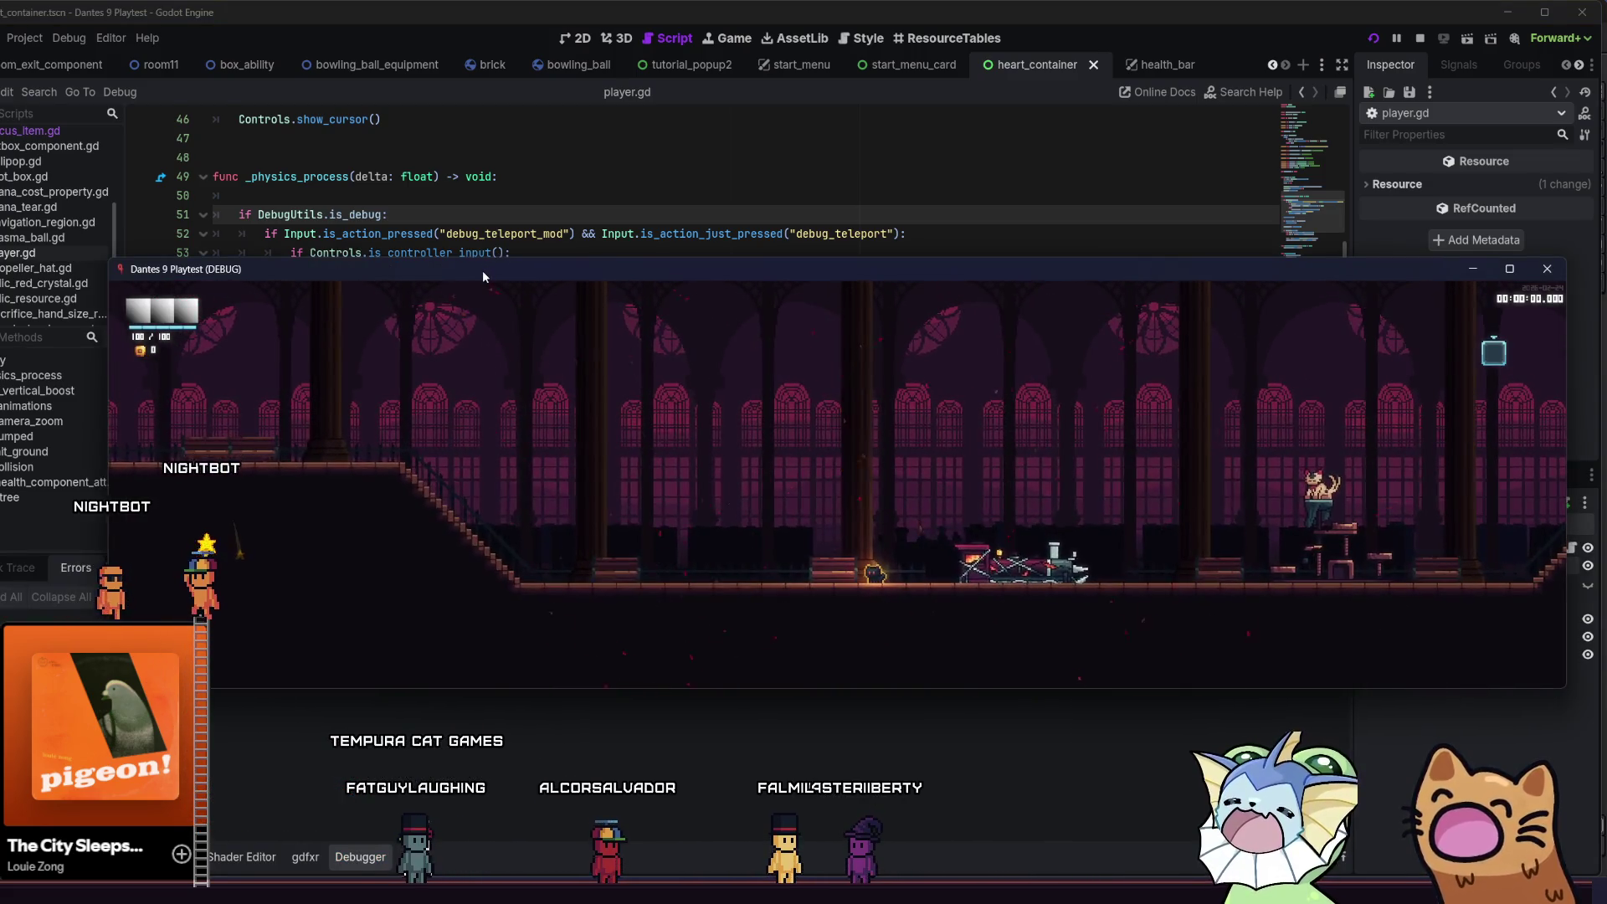
pyautogui.moveTo(458, 274)
pyautogui.mouseDown()
pyautogui.moveTo(451, 252)
pyautogui.moveTo(380, 235)
pyautogui.moveTo(439, 305)
pyautogui.moveTo(472, 200)
pyautogui.moveTo(377, 203)
pyautogui.moveTo(415, 315)
pyautogui.moveTo(400, 301)
pyautogui.moveTo(399, 470)
pyautogui.moveTo(388, 381)
pyautogui.mouseUp()
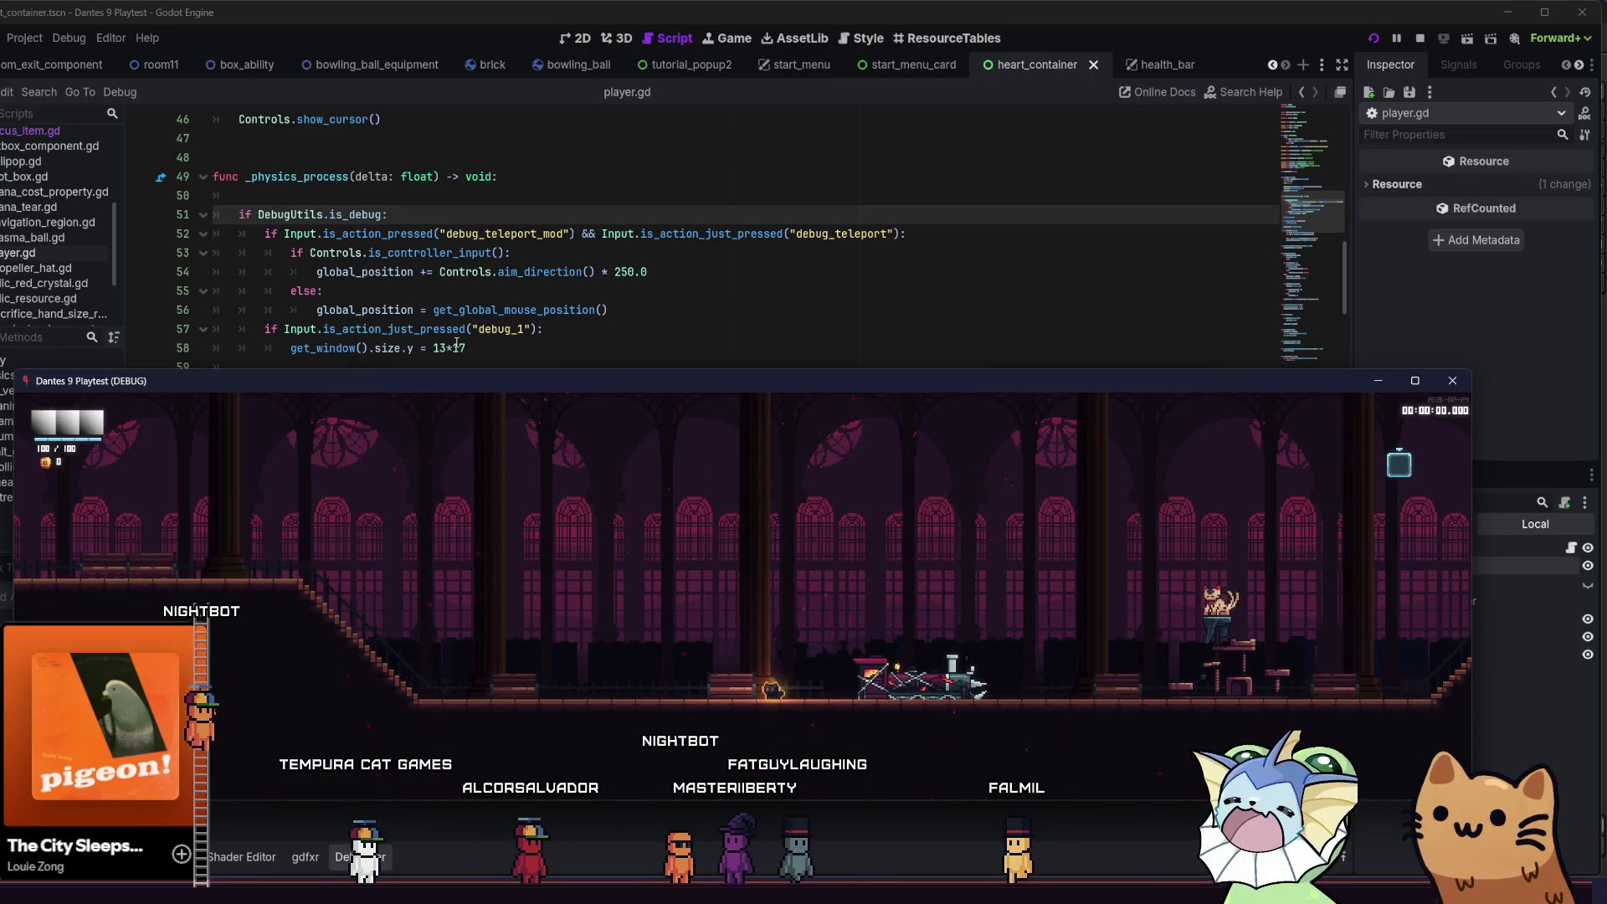
pyautogui.moveTo(469, 382); pyautogui.dragTo(497, 315)
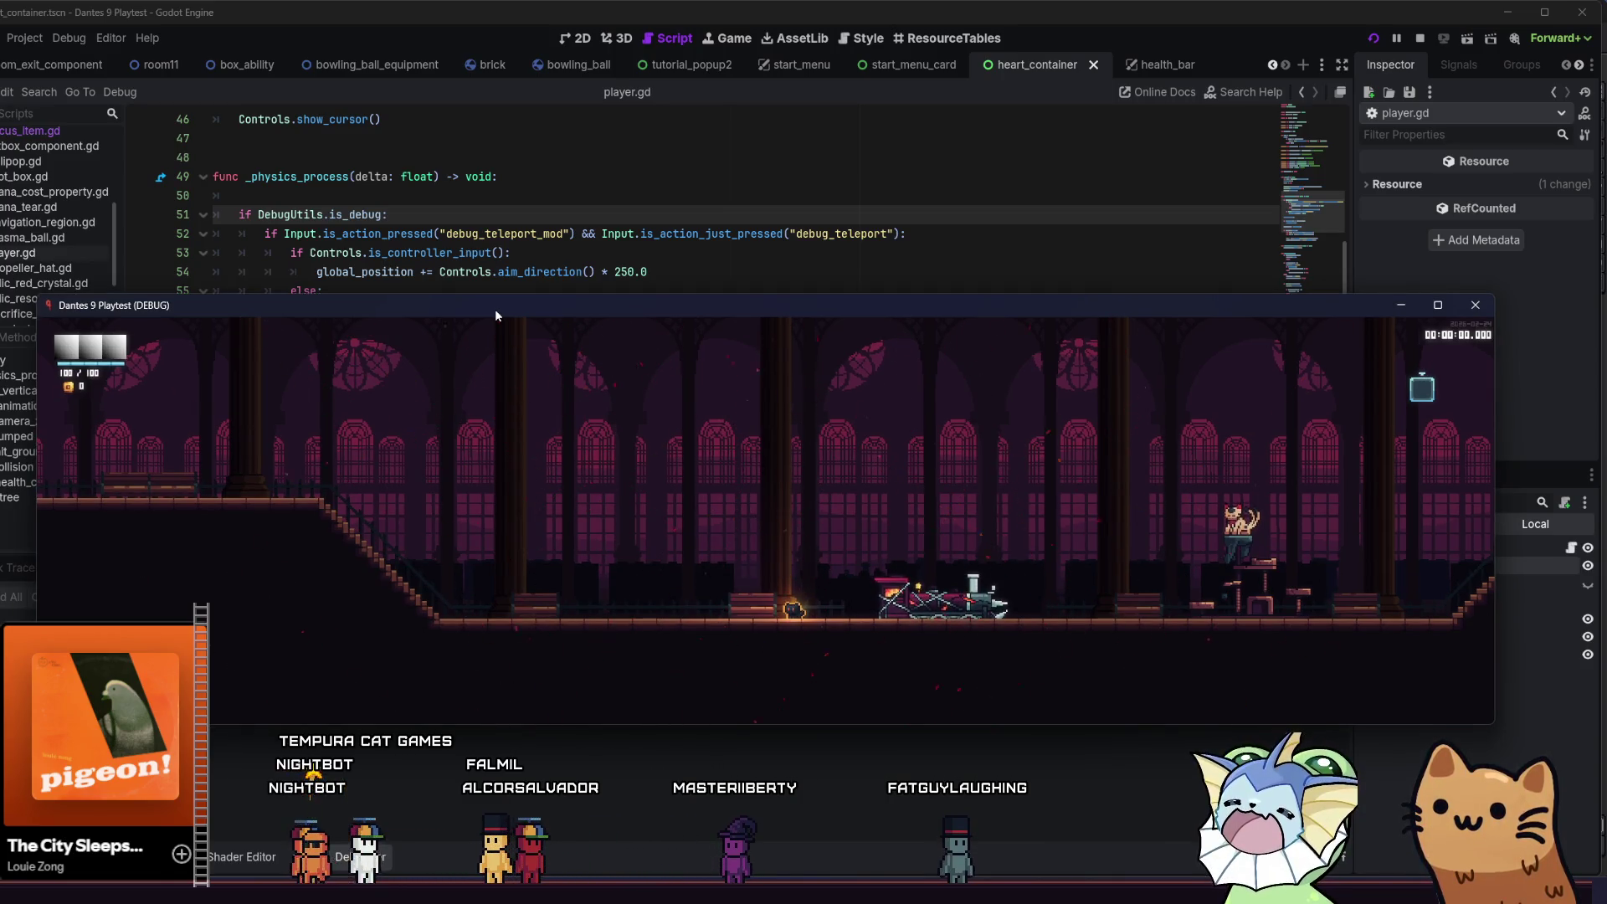
pyautogui.moveTo(496, 314)
pyautogui.mouseDown()
pyautogui.moveTo(504, 396)
pyautogui.moveTo(459, 413)
pyautogui.moveTo(464, 354)
pyautogui.mouseUp()
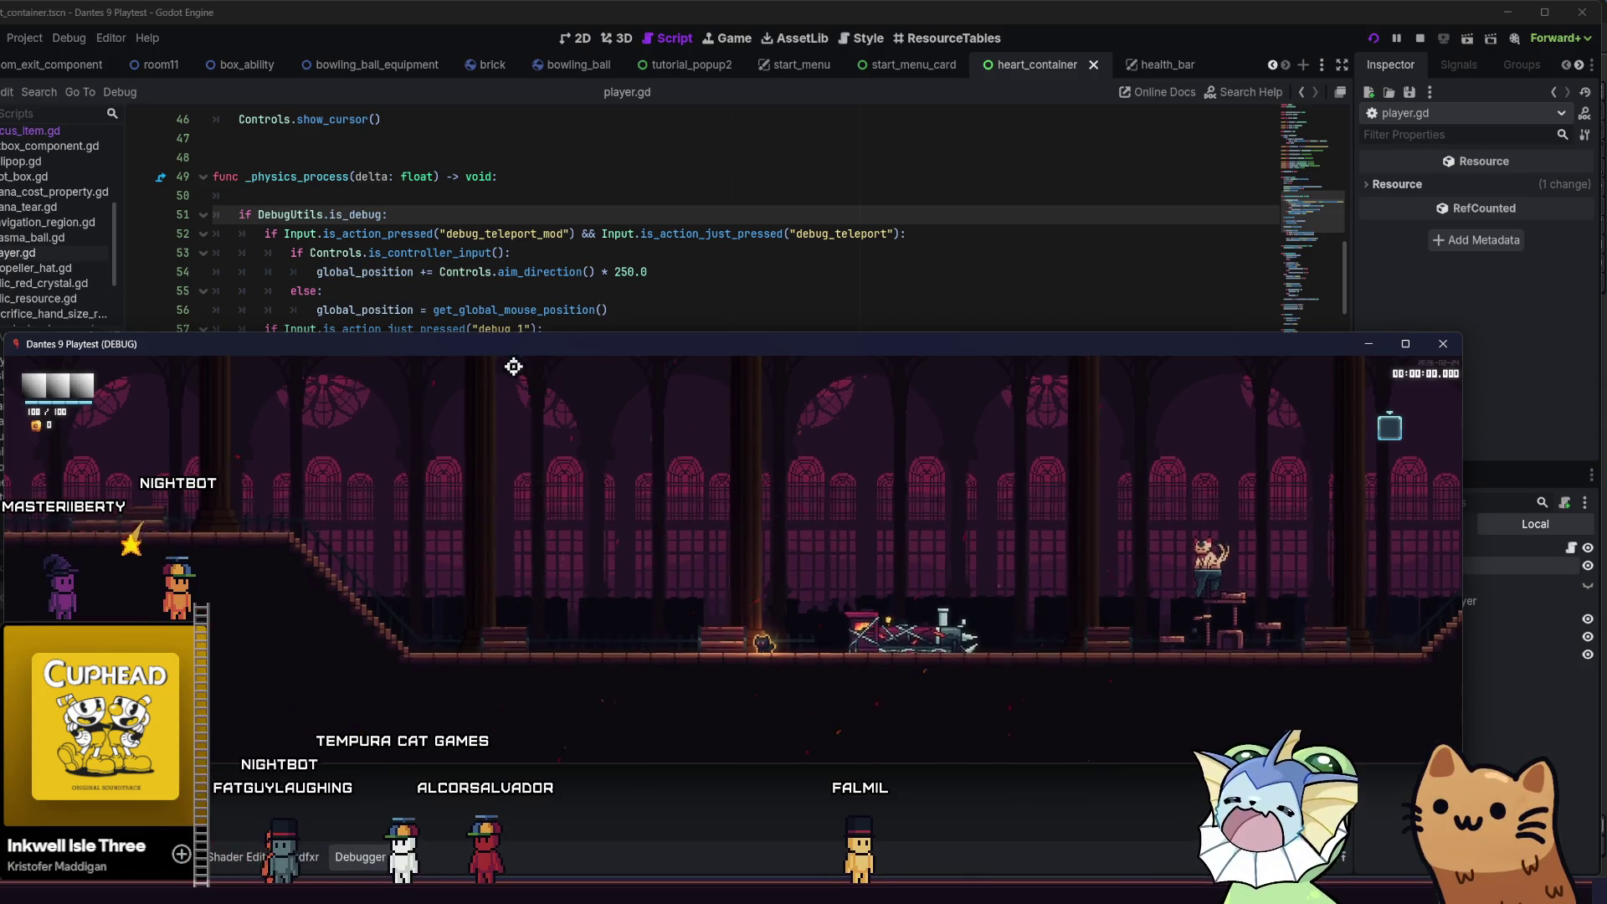
pyautogui.press('F8')
pyautogui.click(570, 276)
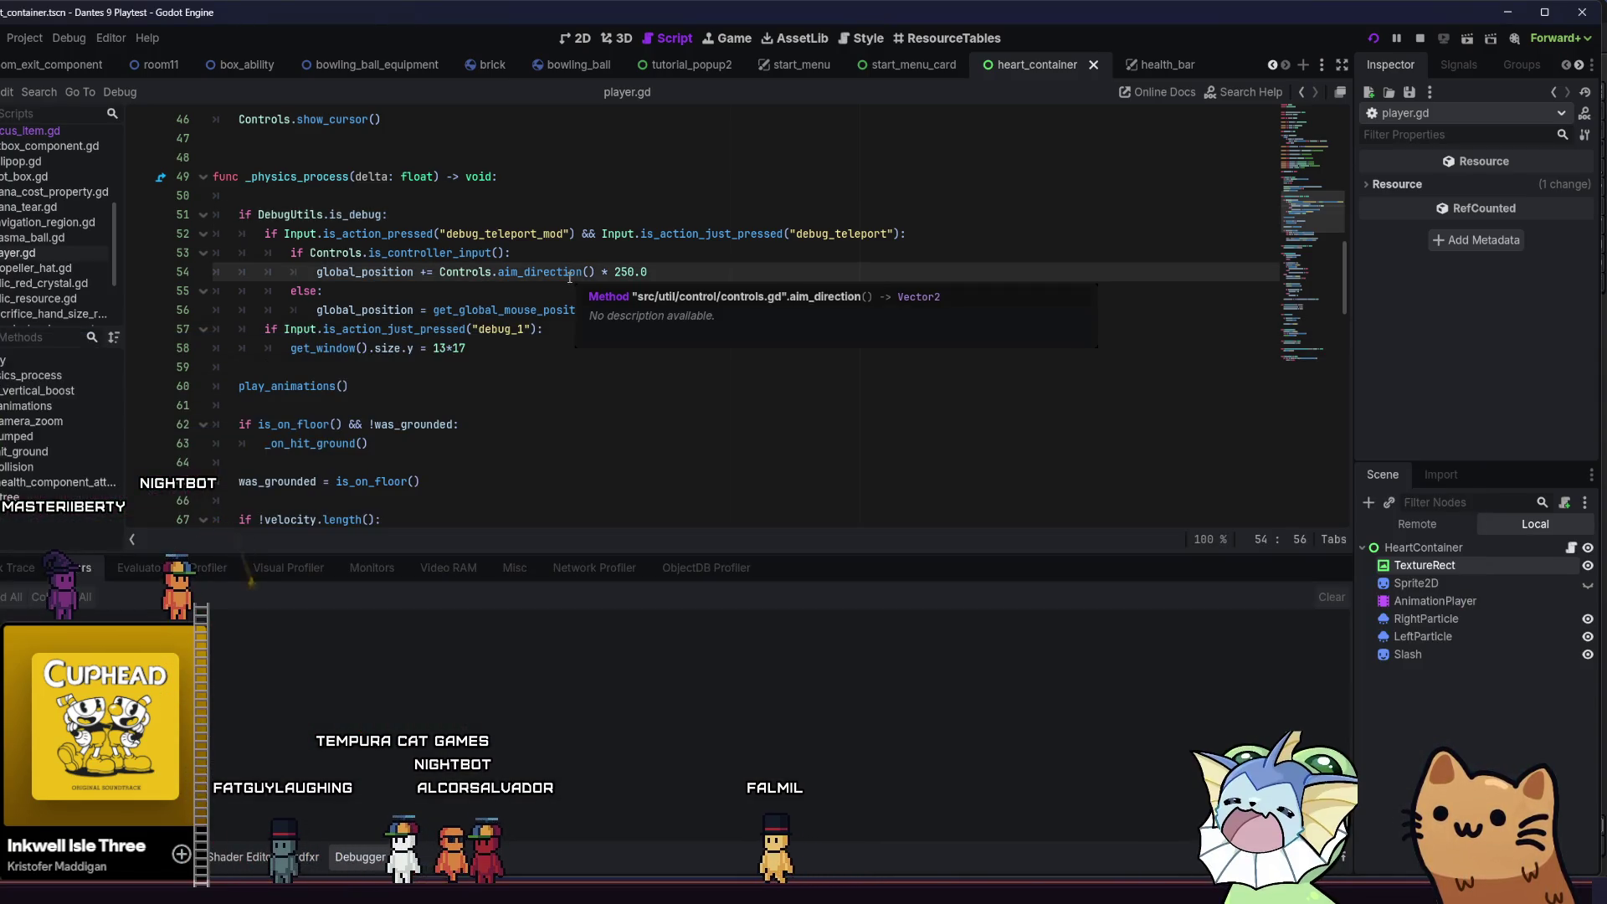
# - Return to line 58, run the project, and drag the game window toward the top-left
pyautogui.click(447, 349)
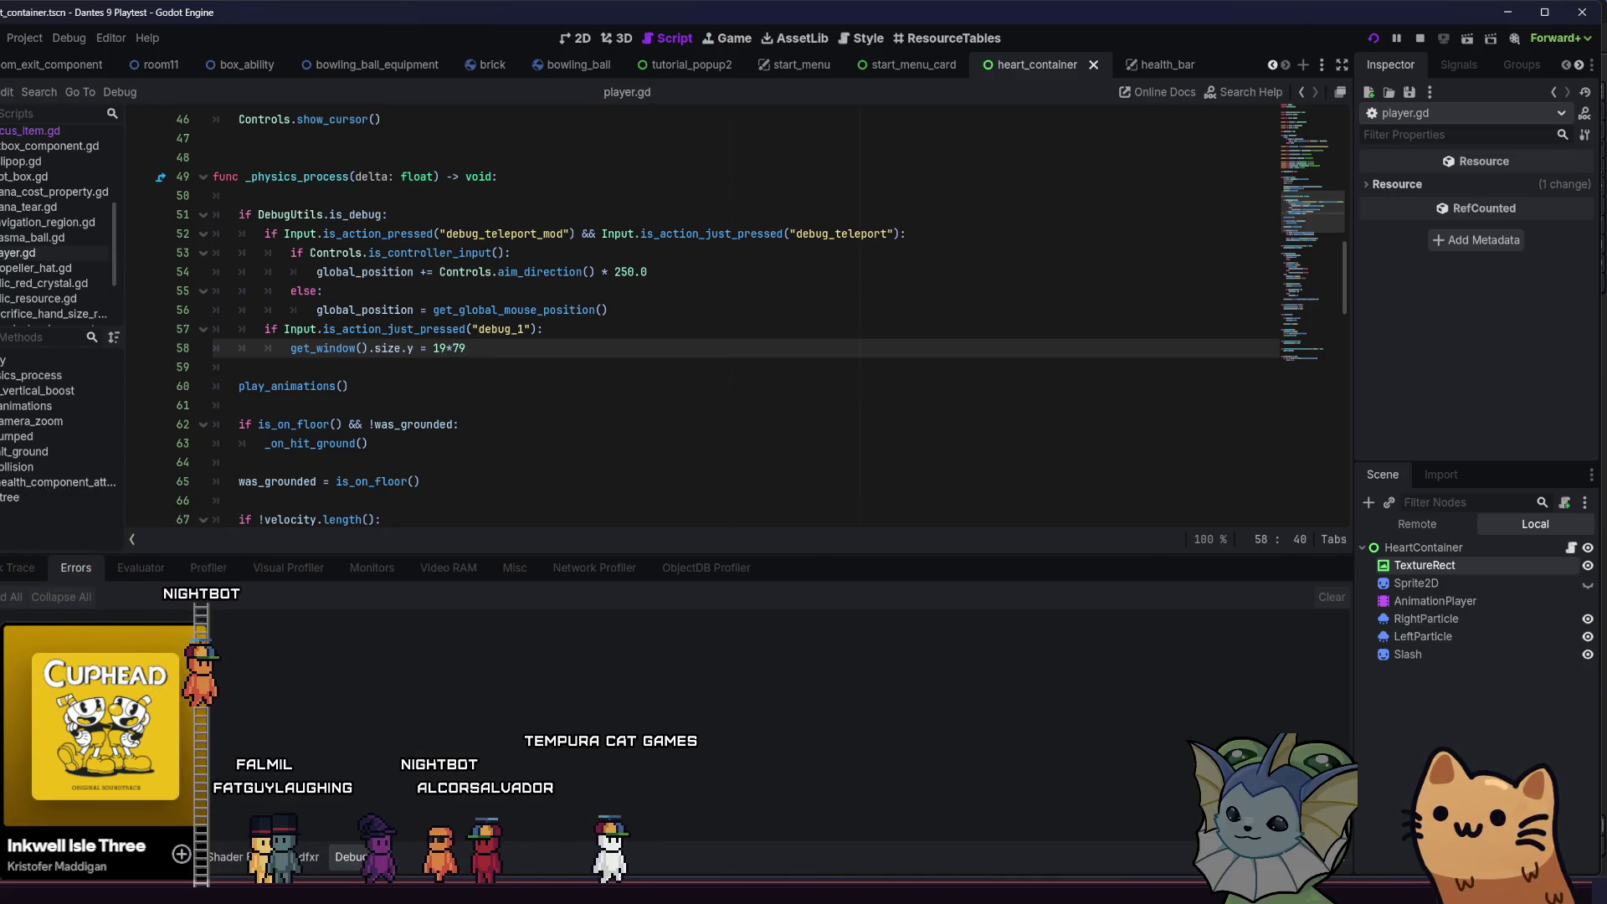
pyautogui.press('F5')
pyautogui.moveTo(437, 357)
pyautogui.mouseDown()
pyautogui.moveTo(822, 320)
pyautogui.moveTo(540, 91)
pyautogui.moveTo(399, 72)
pyautogui.moveTo(412, 45)
pyautogui.moveTo(452, 93)
pyautogui.moveTo(454, 67)
pyautogui.moveTo(369, 32)
pyautogui.moveTo(346, 77)
pyautogui.moveTo(426, 144)
pyautogui.mouseUp()
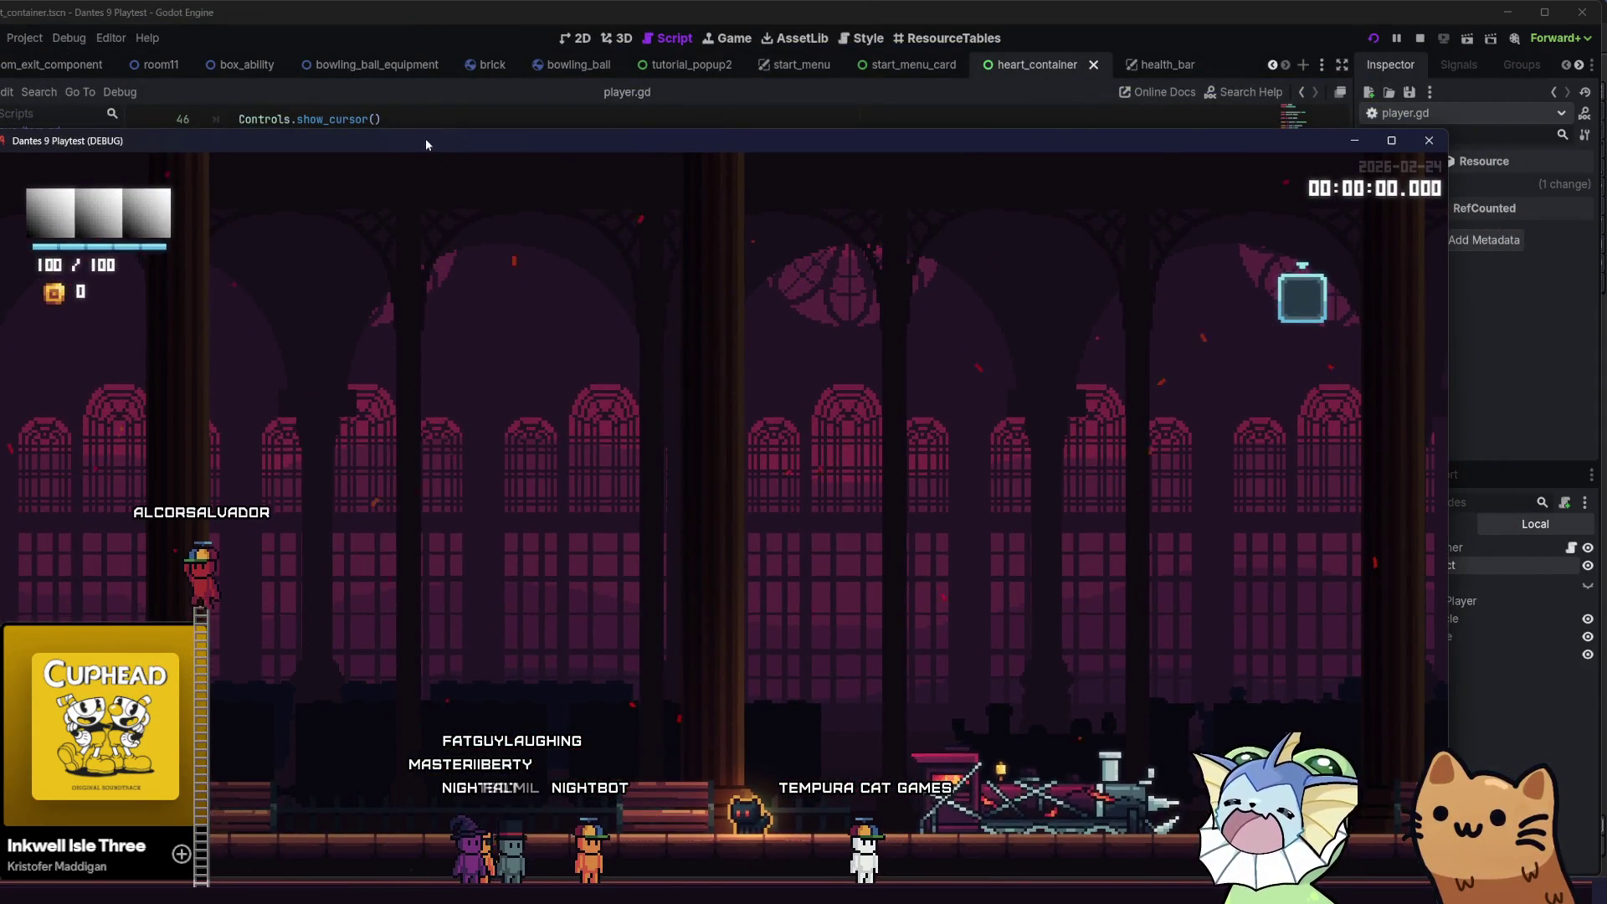
# - Move the game window around, maximizing it and taking it back out of full screen
pyautogui.hotkey('alt', 'Tab')
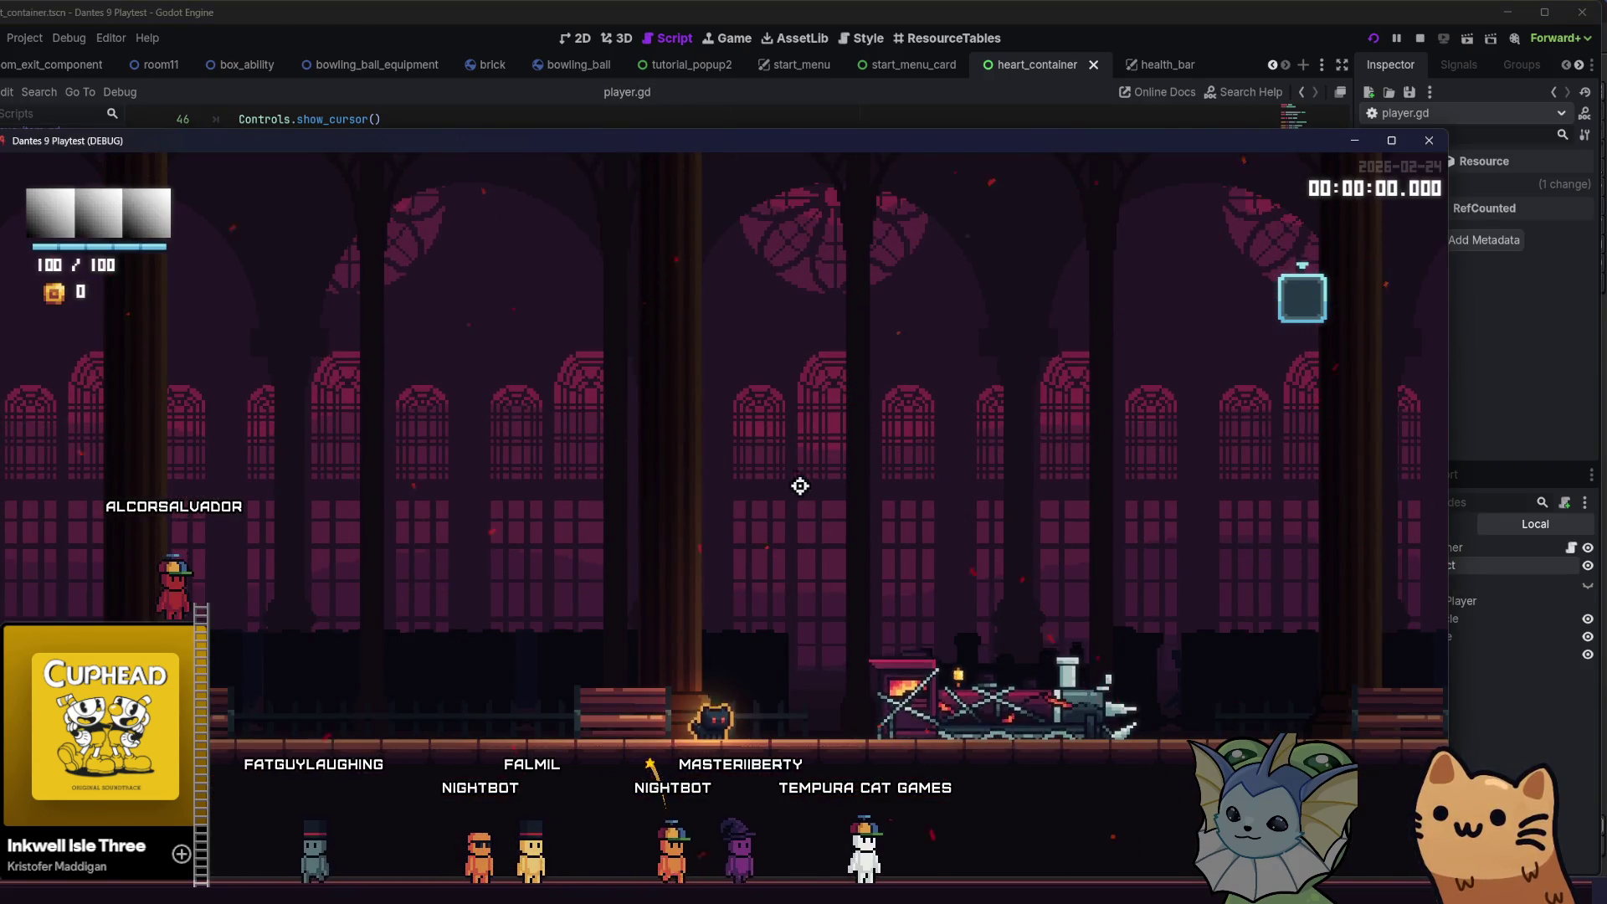
pyautogui.moveTo(589, 136)
pyautogui.mouseDown()
pyautogui.moveTo(576, 87)
pyautogui.moveTo(569, 117)
pyautogui.moveTo(638, 167)
pyautogui.mouseUp()
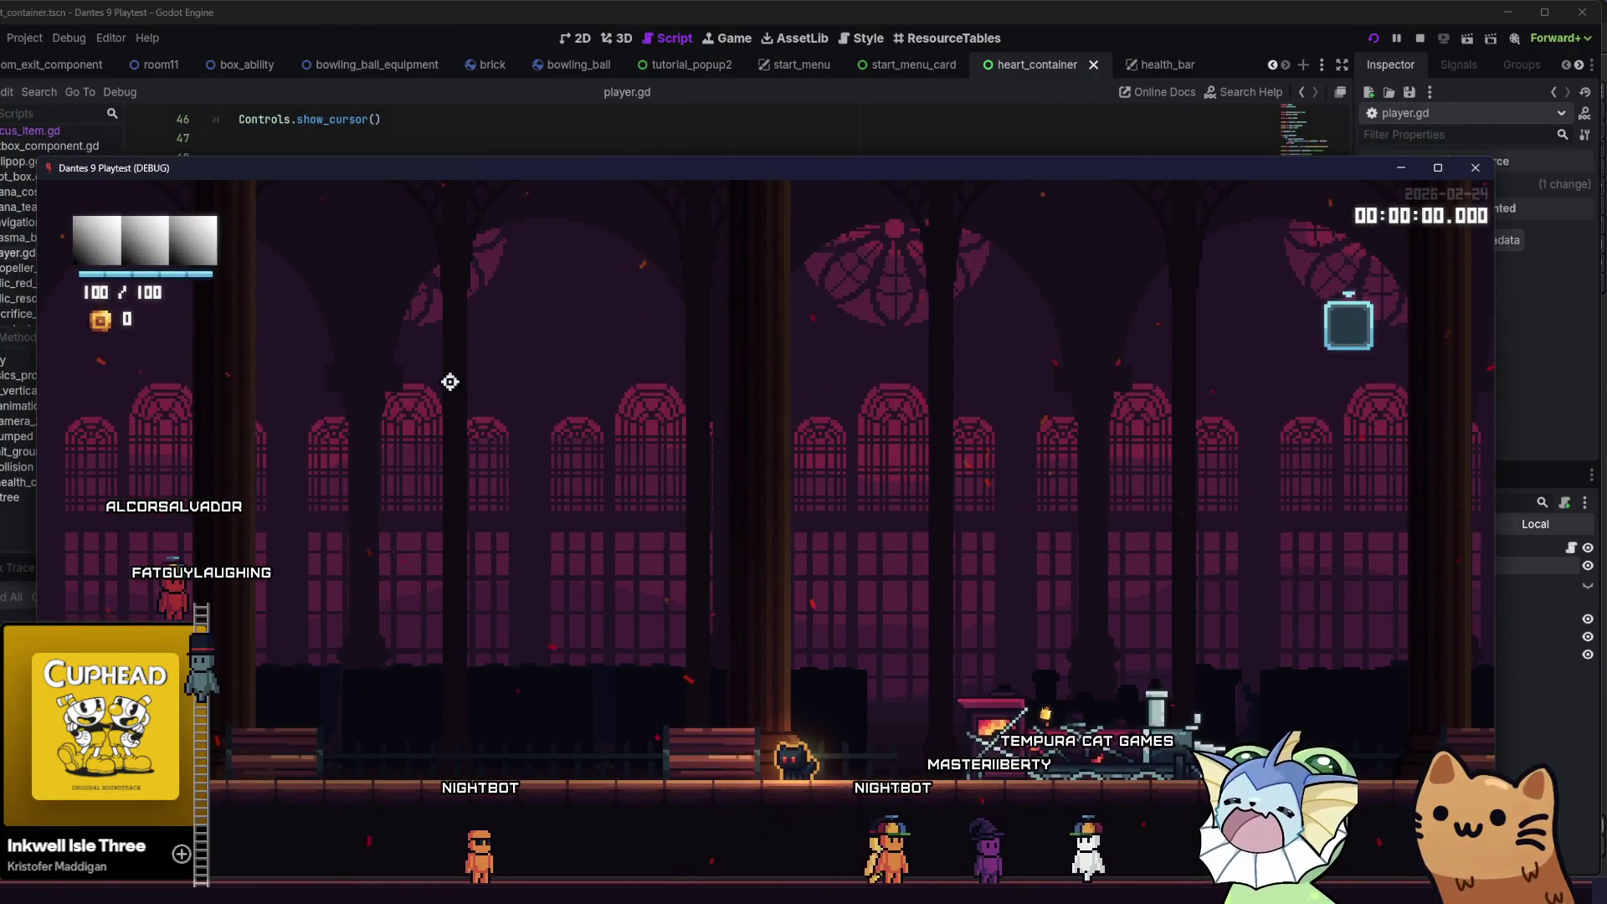
pyautogui.moveTo(258, 168)
pyautogui.mouseDown()
pyautogui.moveTo(300, 104)
pyautogui.moveTo(276, 82)
pyautogui.mouseUp()
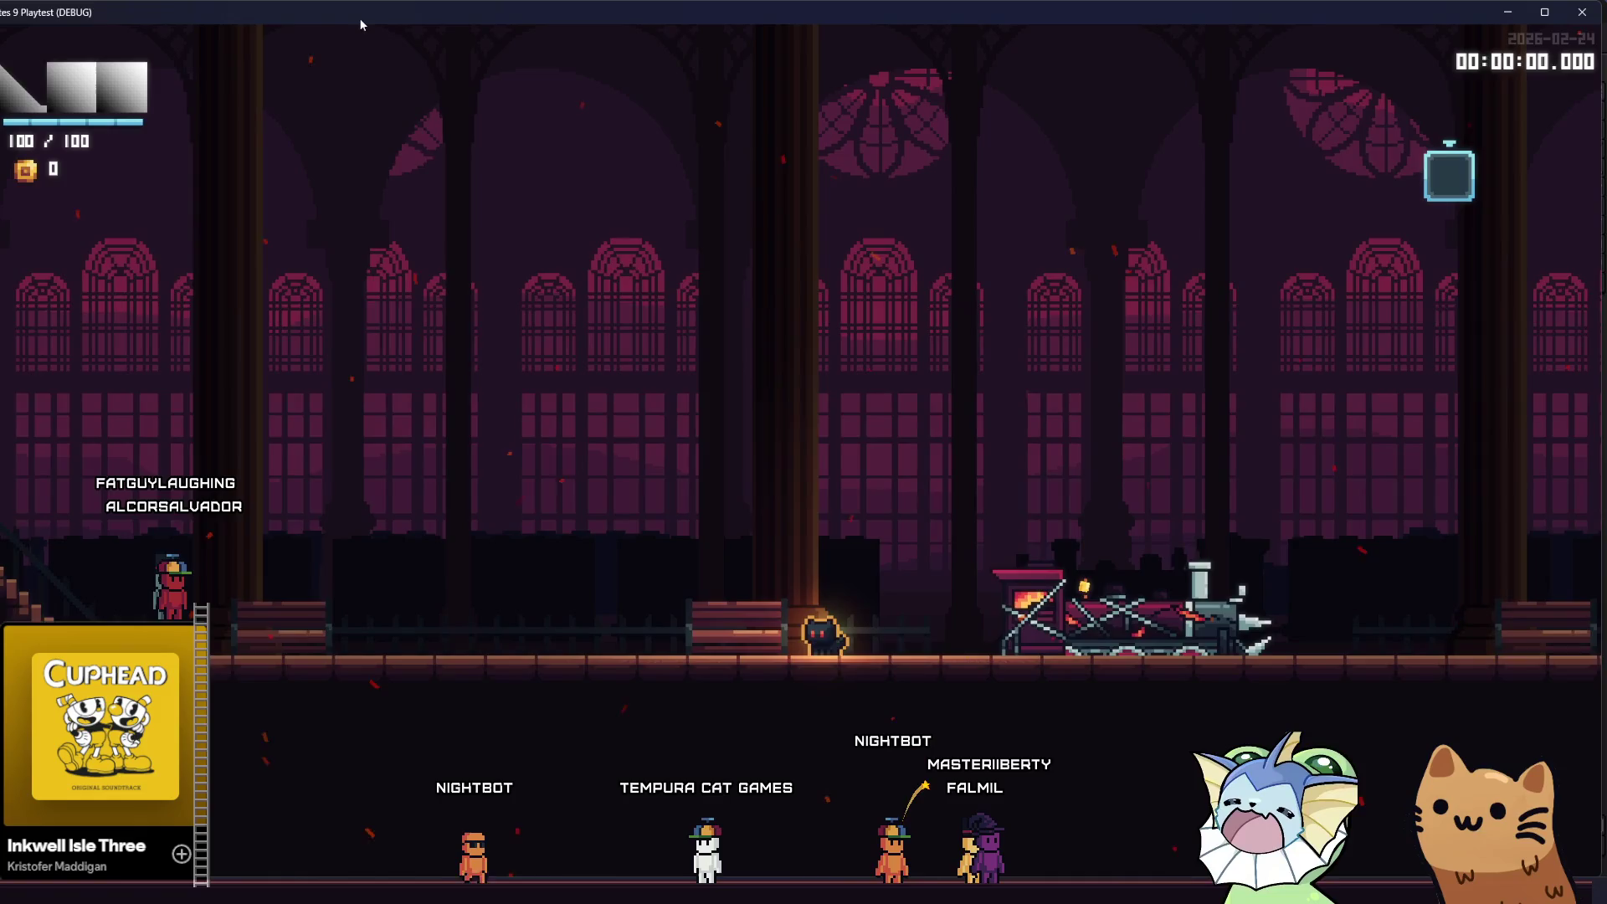
pyautogui.moveTo(361, 24); pyautogui.dragTo(385, 105)
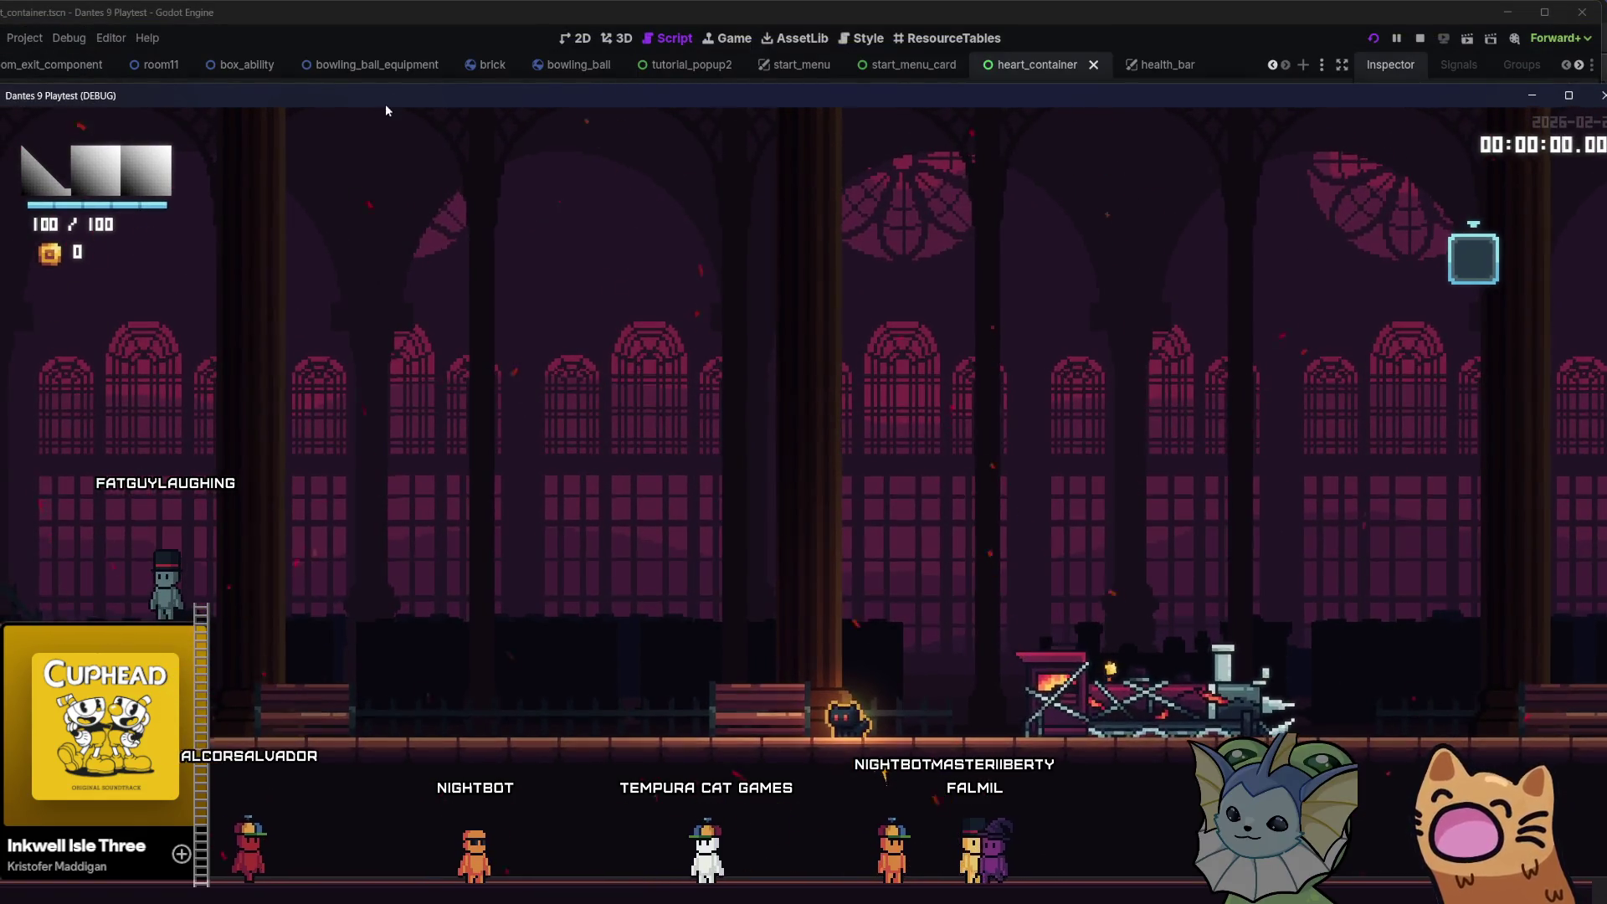
pyautogui.moveTo(383, 99); pyautogui.dragTo(186, 87)
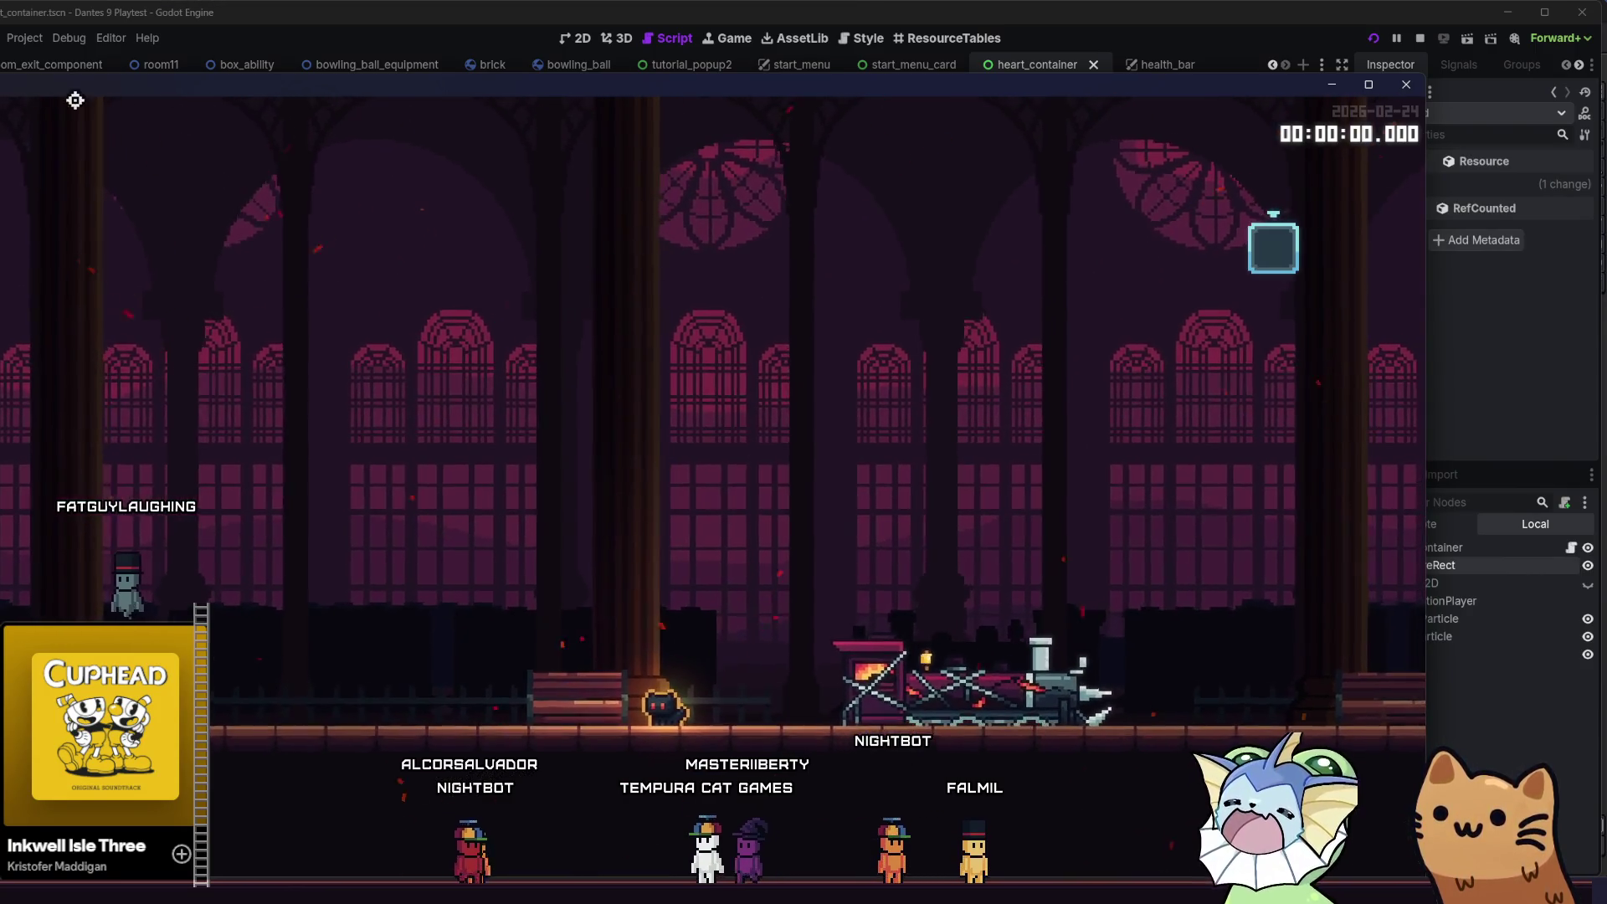
# - Switch between editor and game, then stop the running game from the toolbar
pyautogui.click(136, 17)
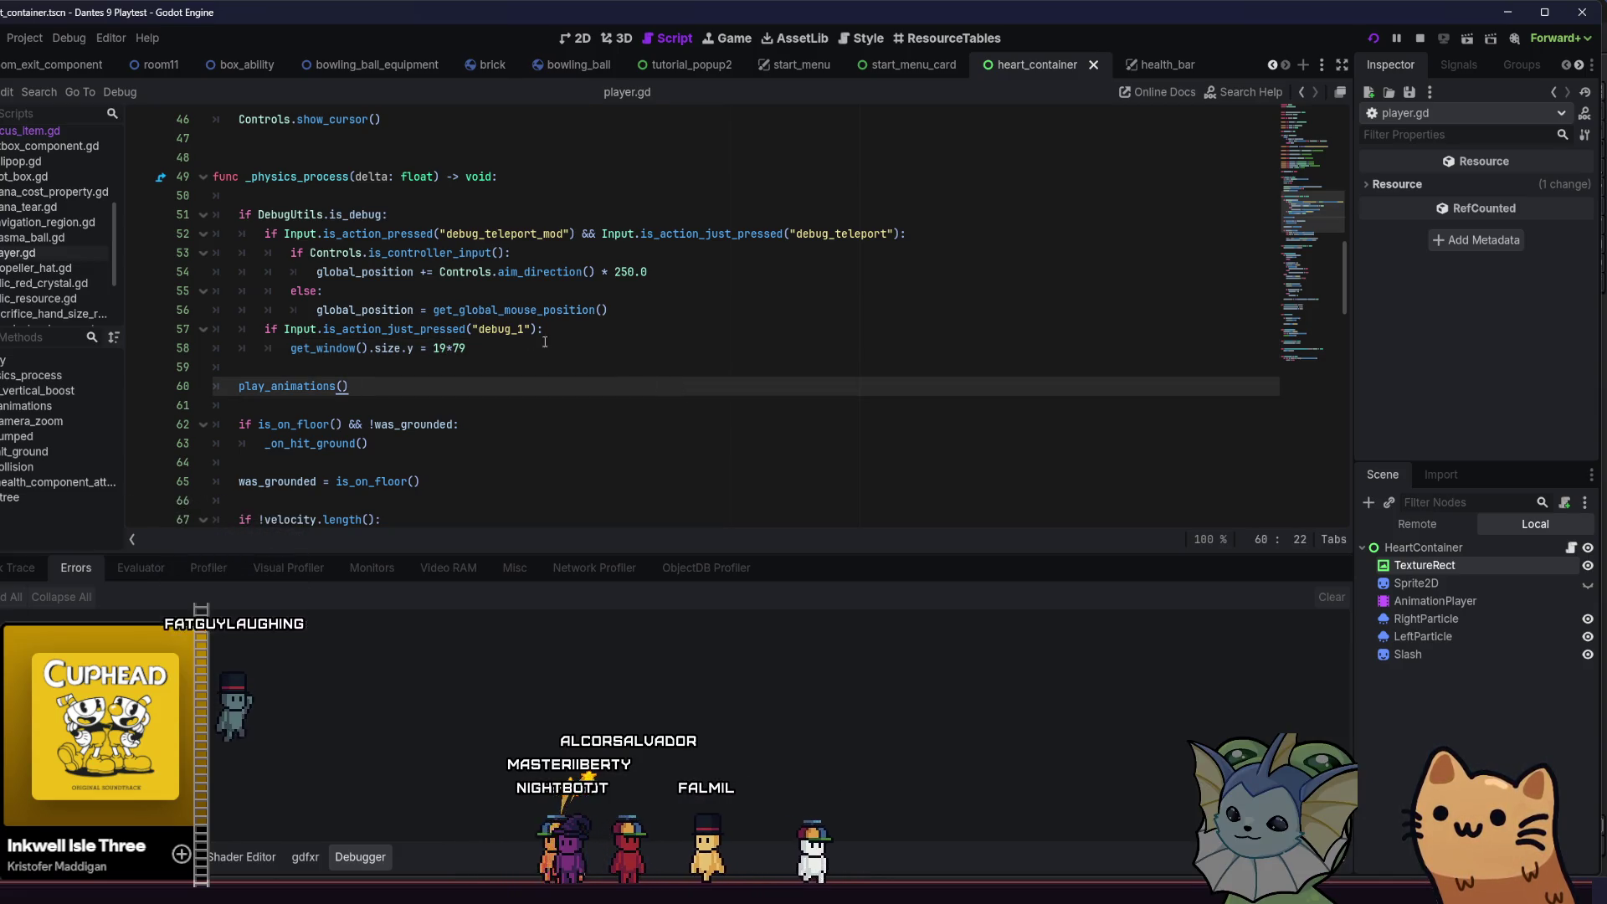
pyautogui.hotkey('alt', 'Tab')
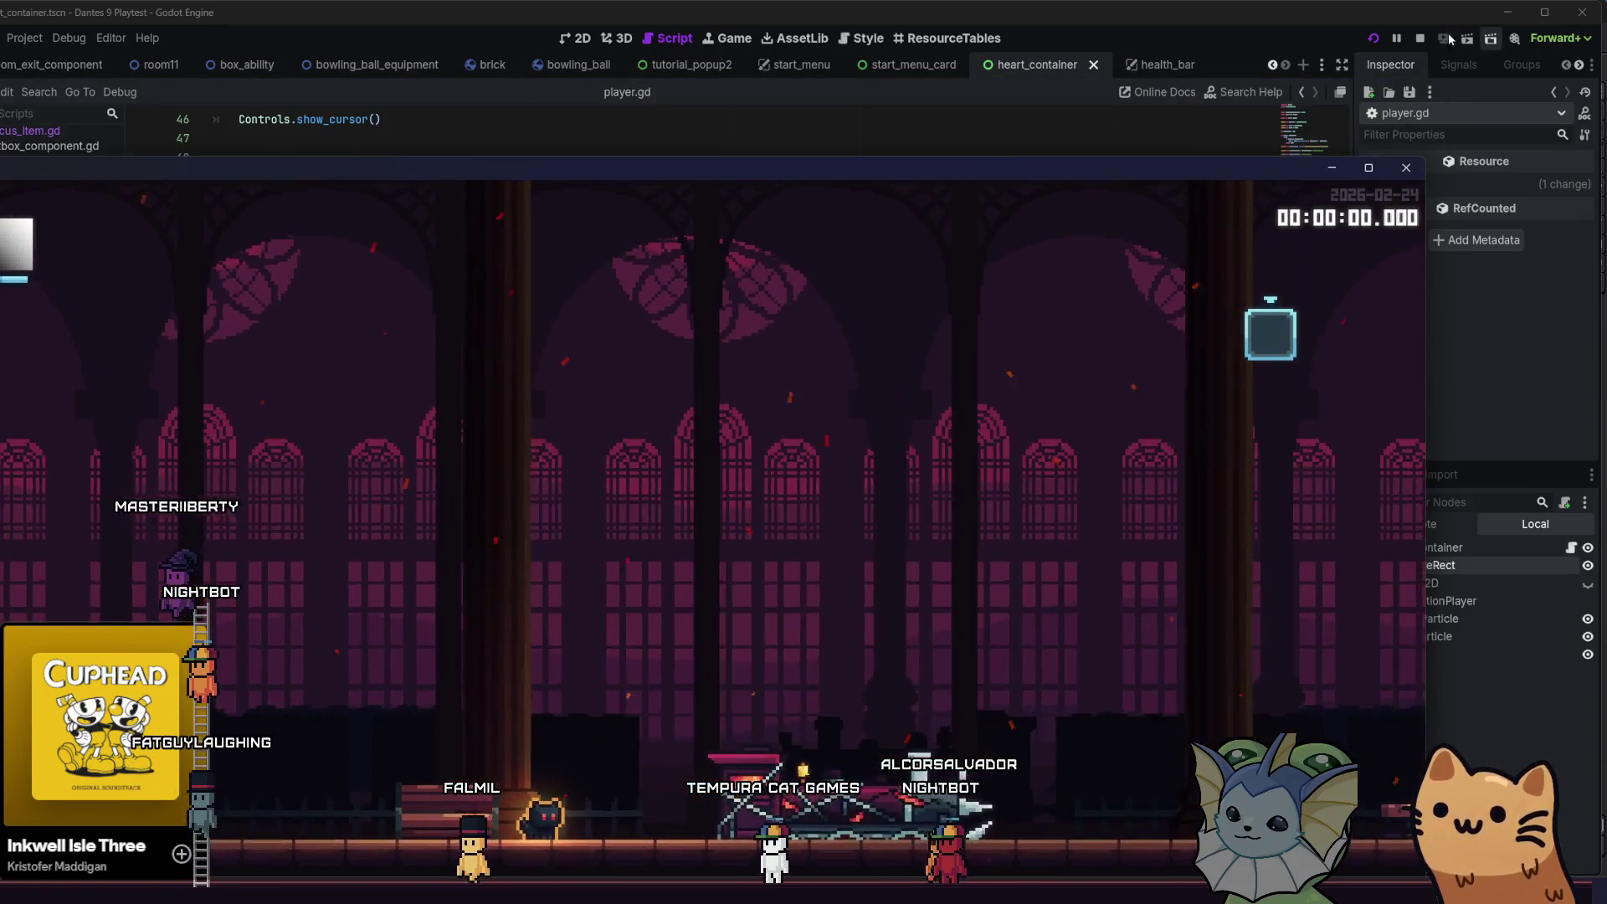
pyautogui.click(1417, 38)
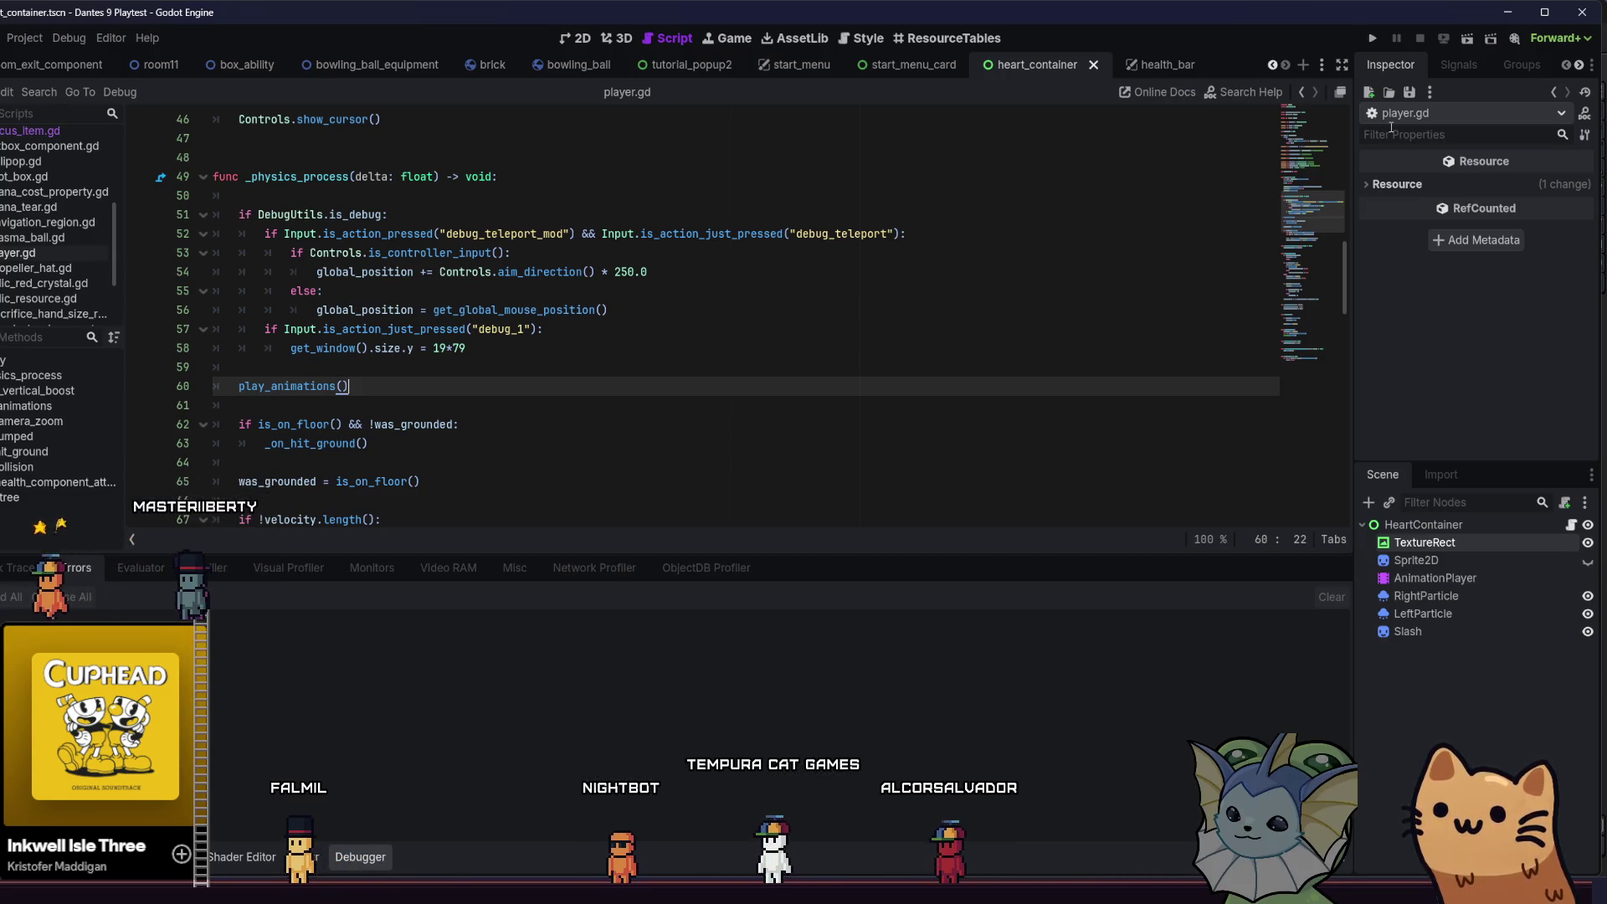
# - In Project Settings > Display > Window, change the Stretch Mode from canvas_items to viewport
pyautogui.click(38, 63)
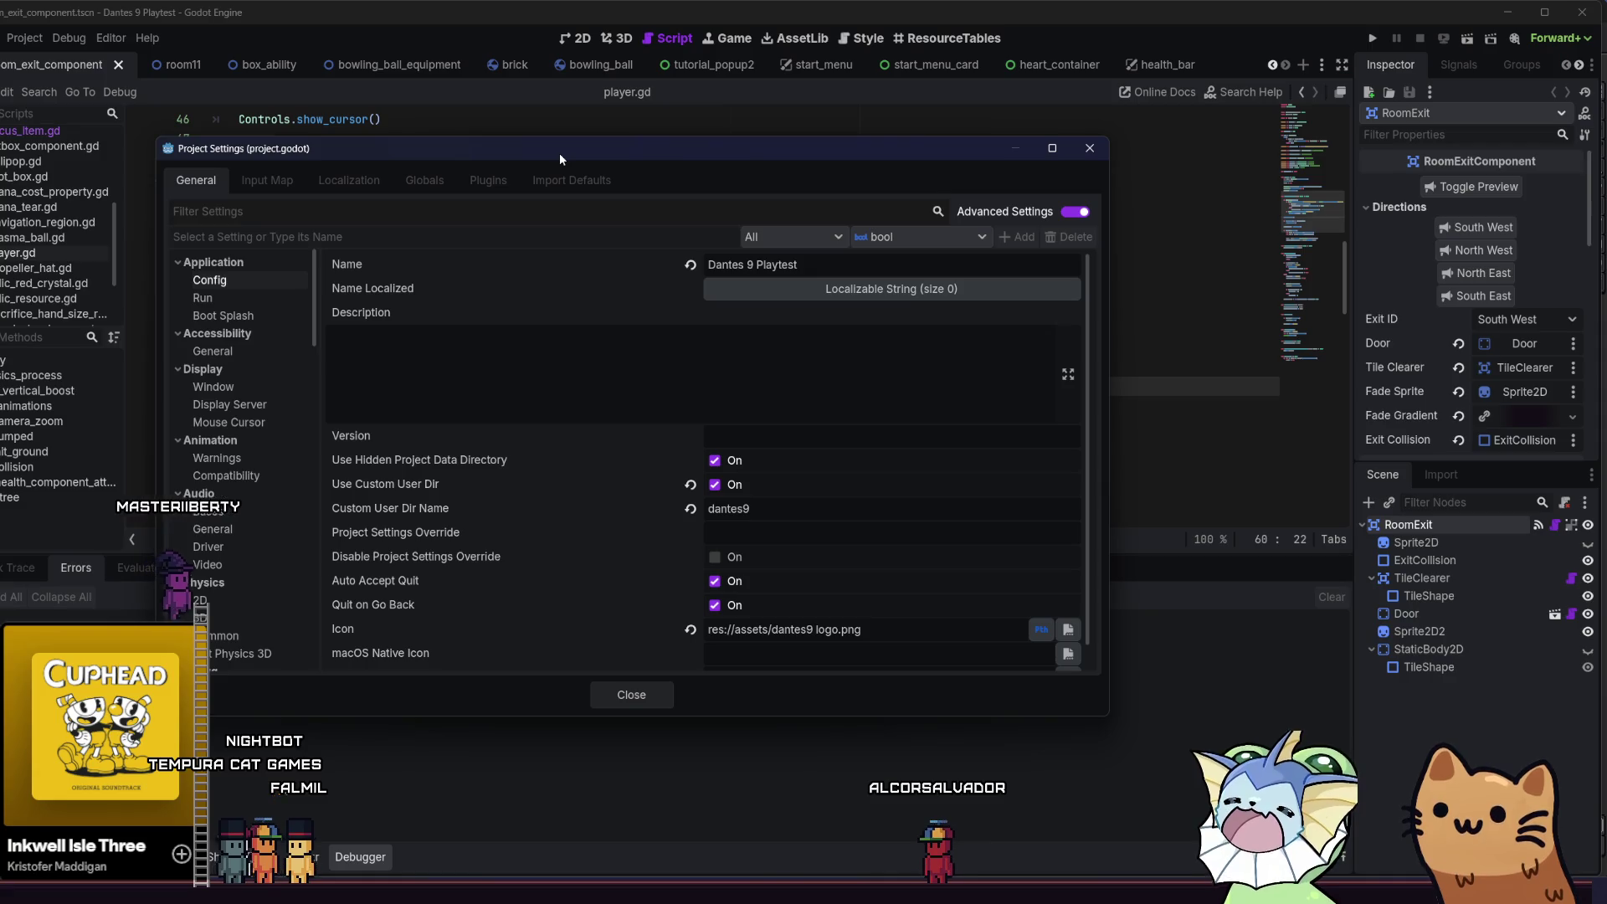
pyautogui.click(251, 404)
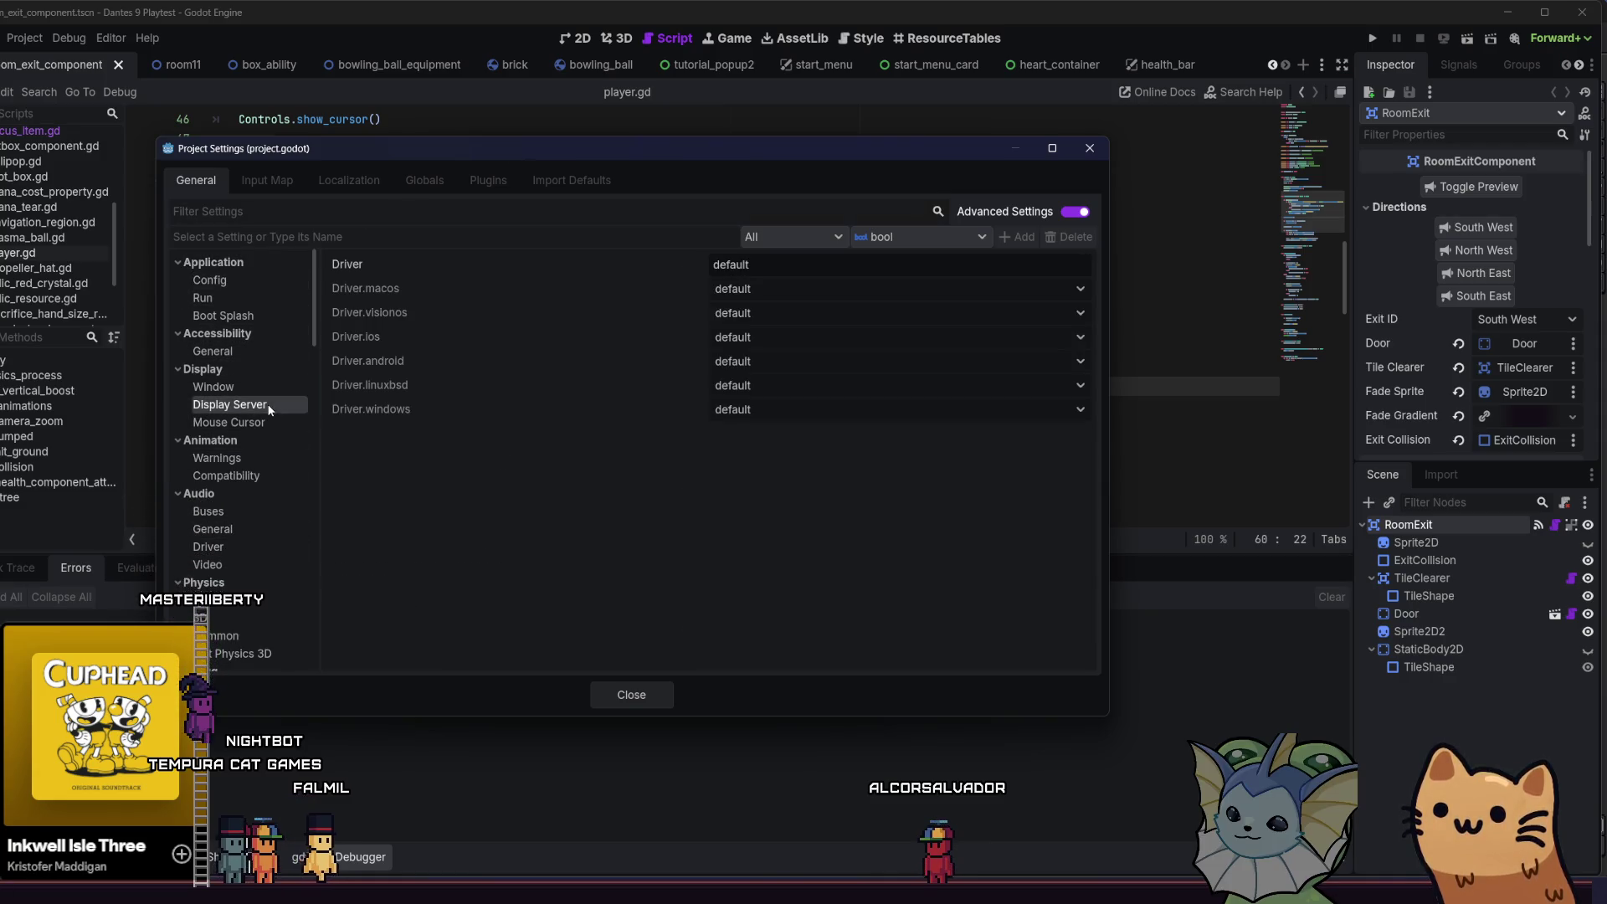
pyautogui.click(264, 389)
pyautogui.moveTo(380, 364)
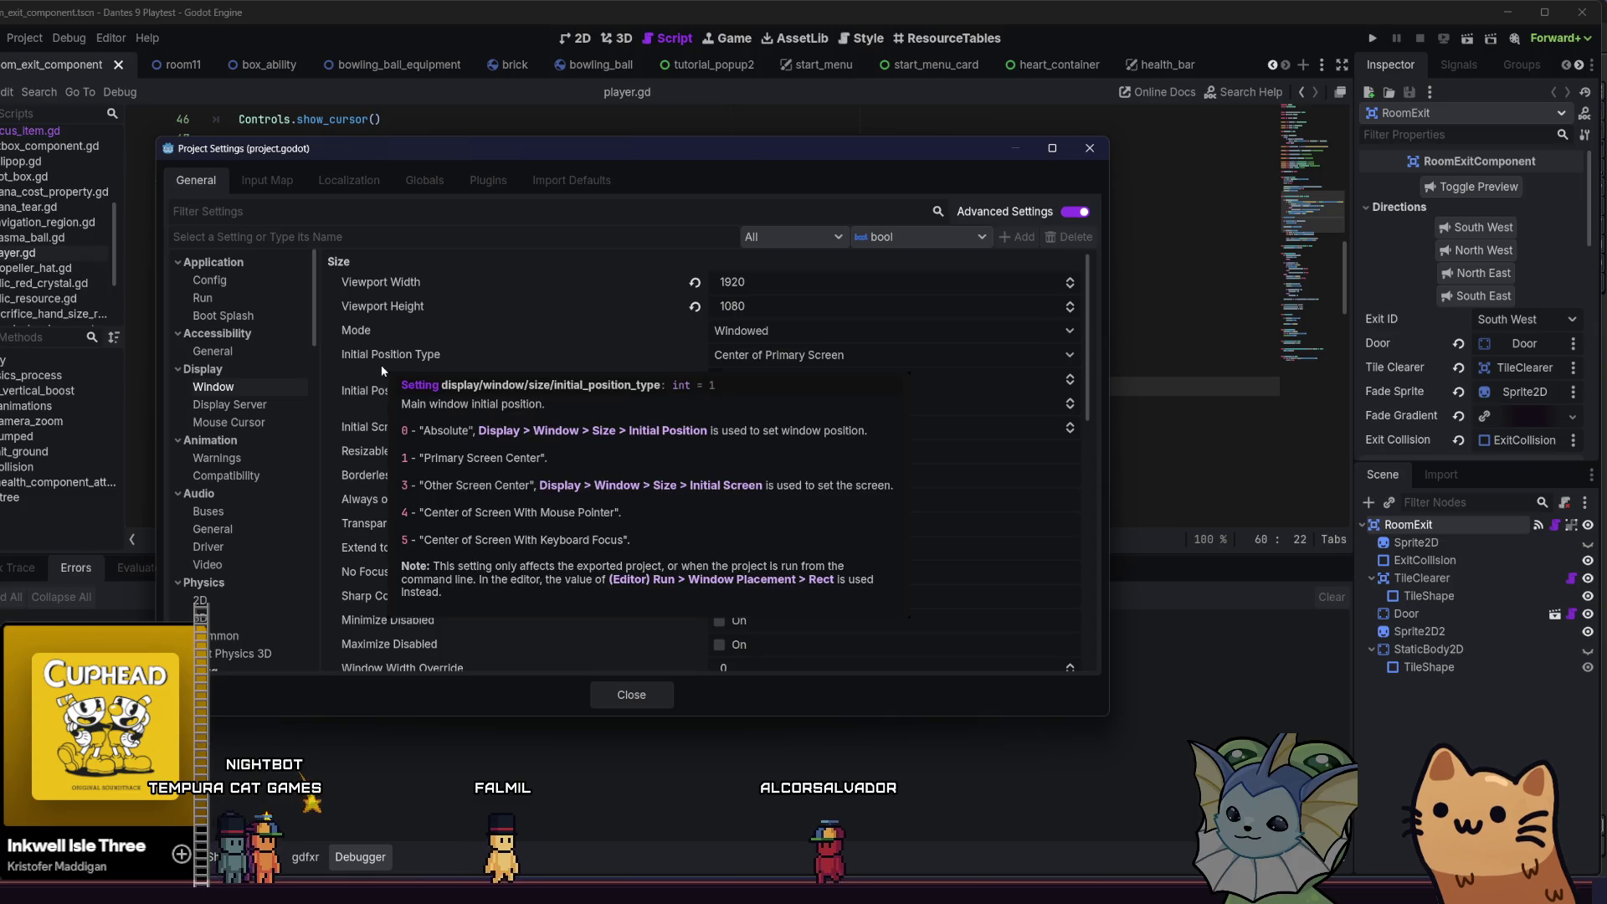
pyautogui.scroll(-5, 953, 533)
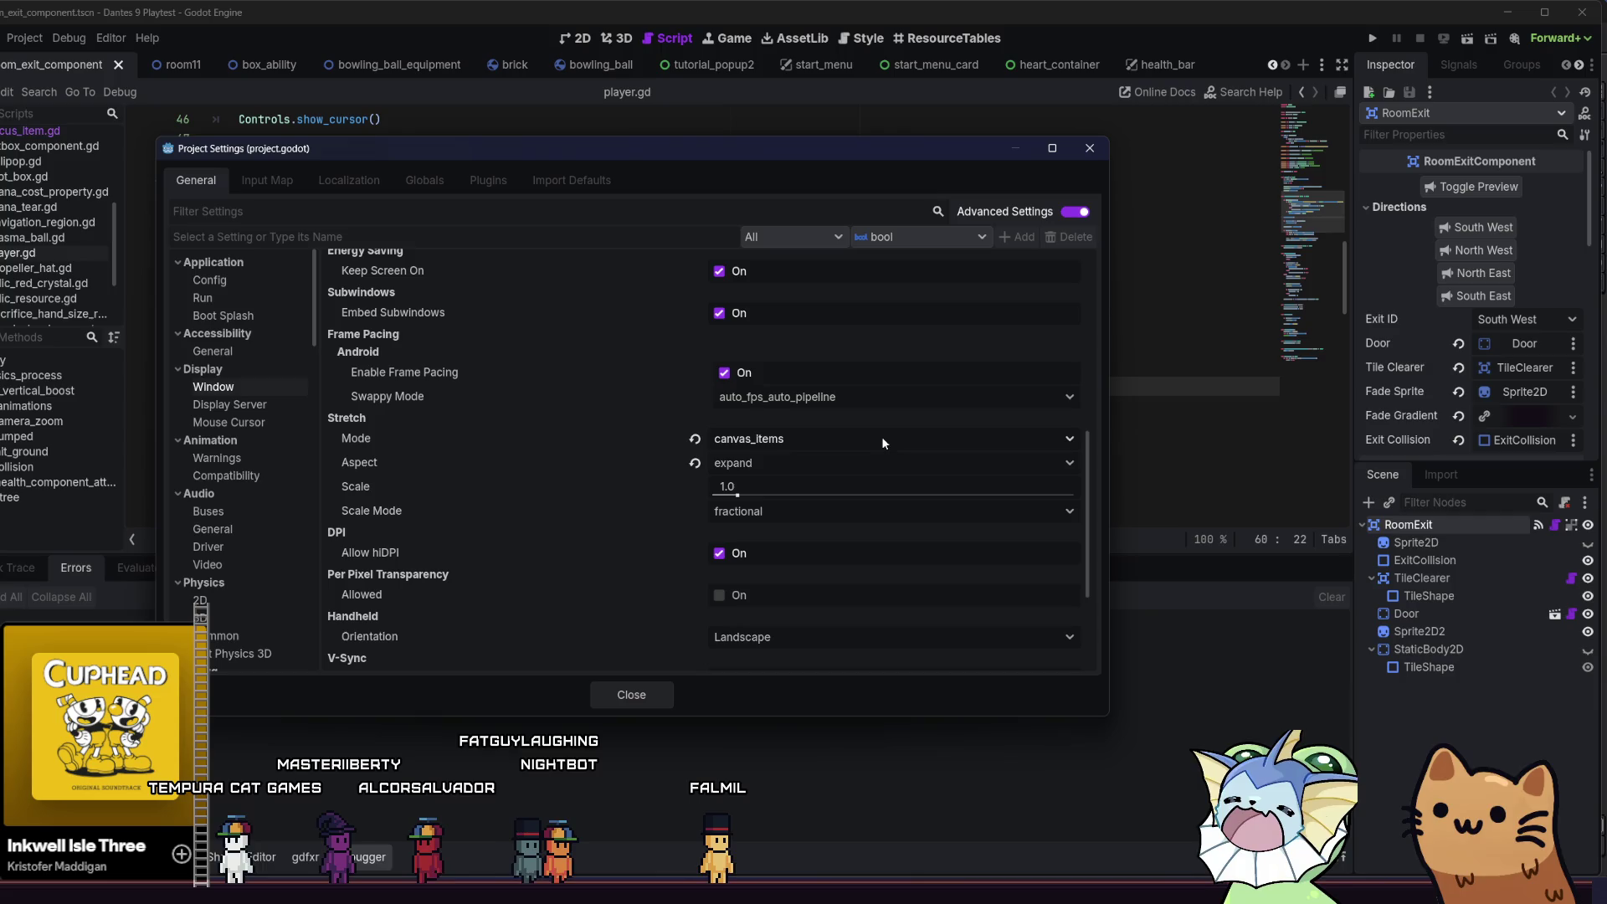
pyautogui.scroll(-4, 600, 415)
pyautogui.scroll(3, 599, 415)
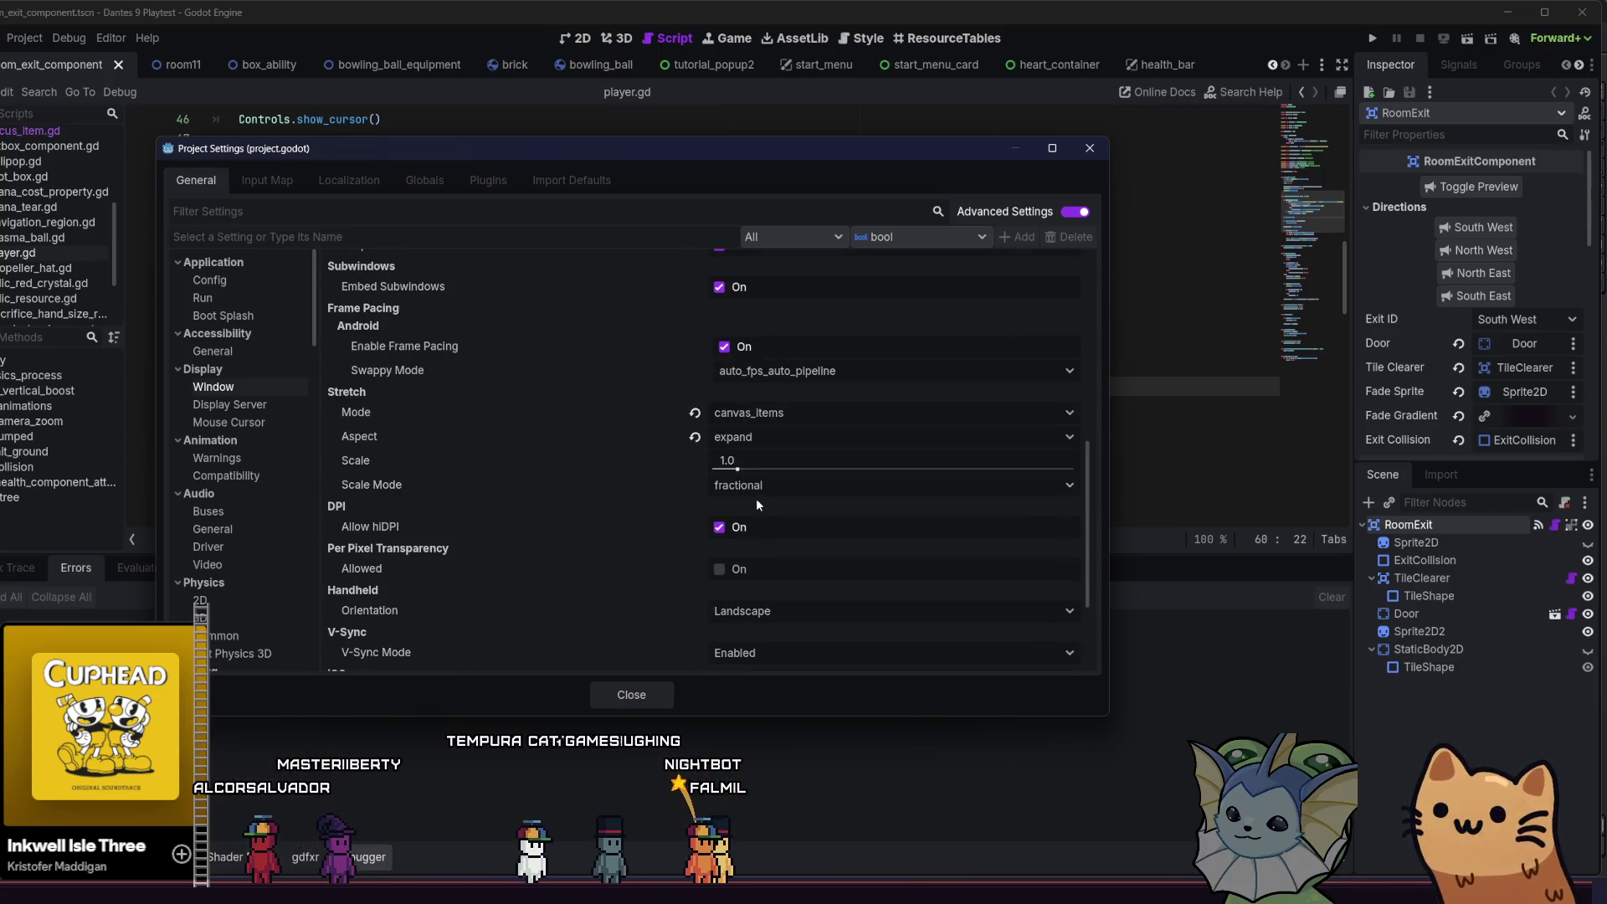
pyautogui.scroll(3, 621, 495)
pyautogui.scroll(-2, 621, 495)
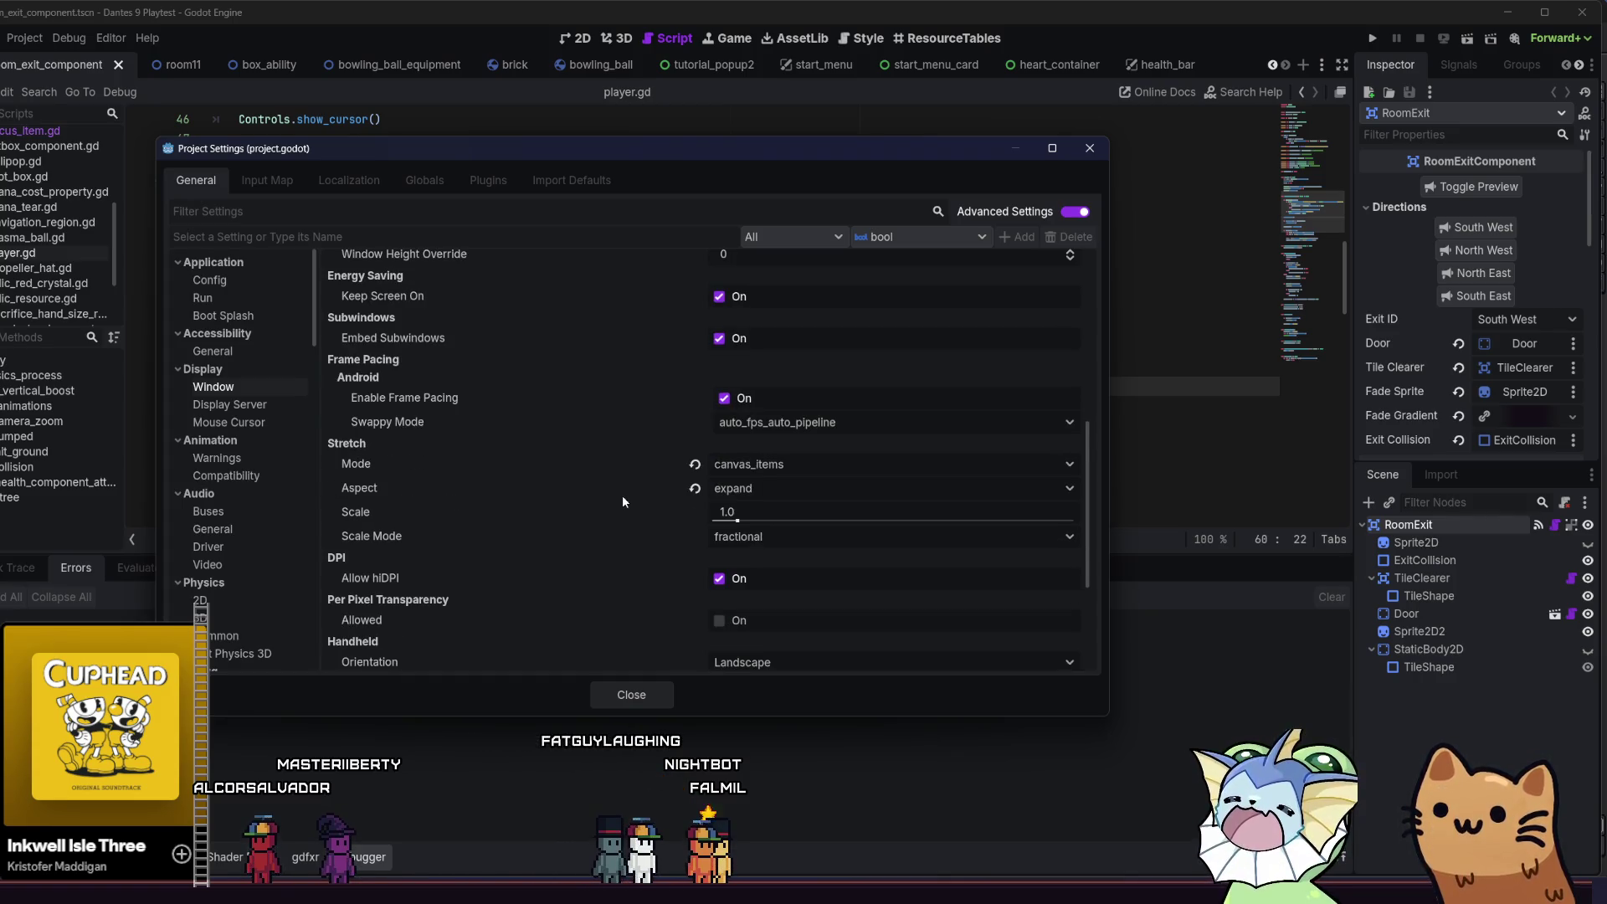
pyautogui.click(763, 466)
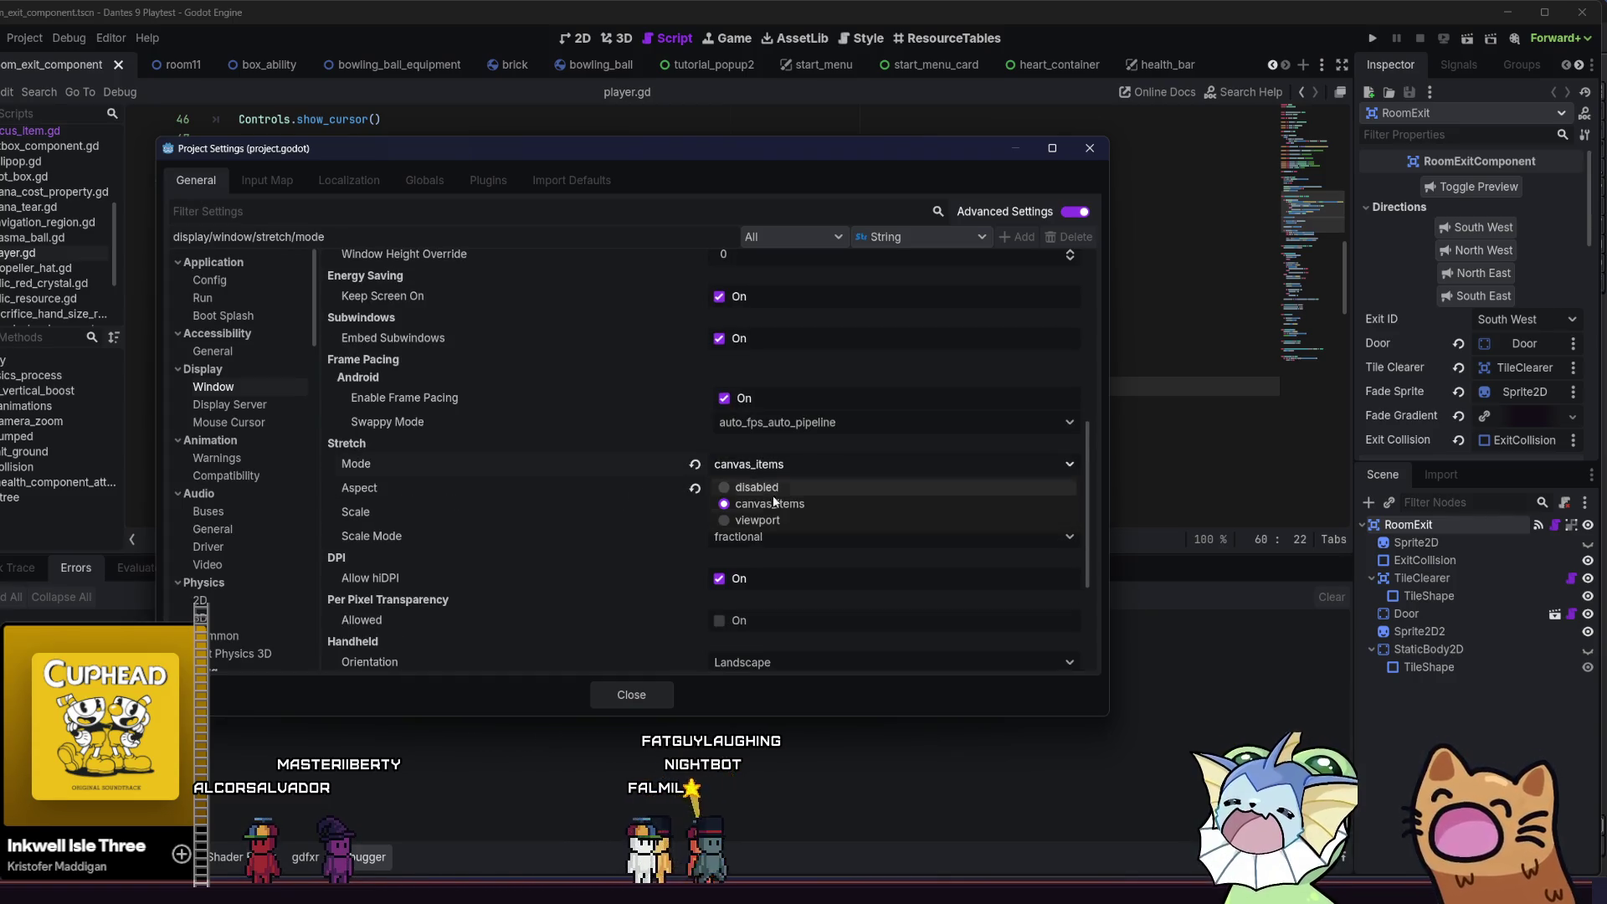
pyautogui.click(631, 694)
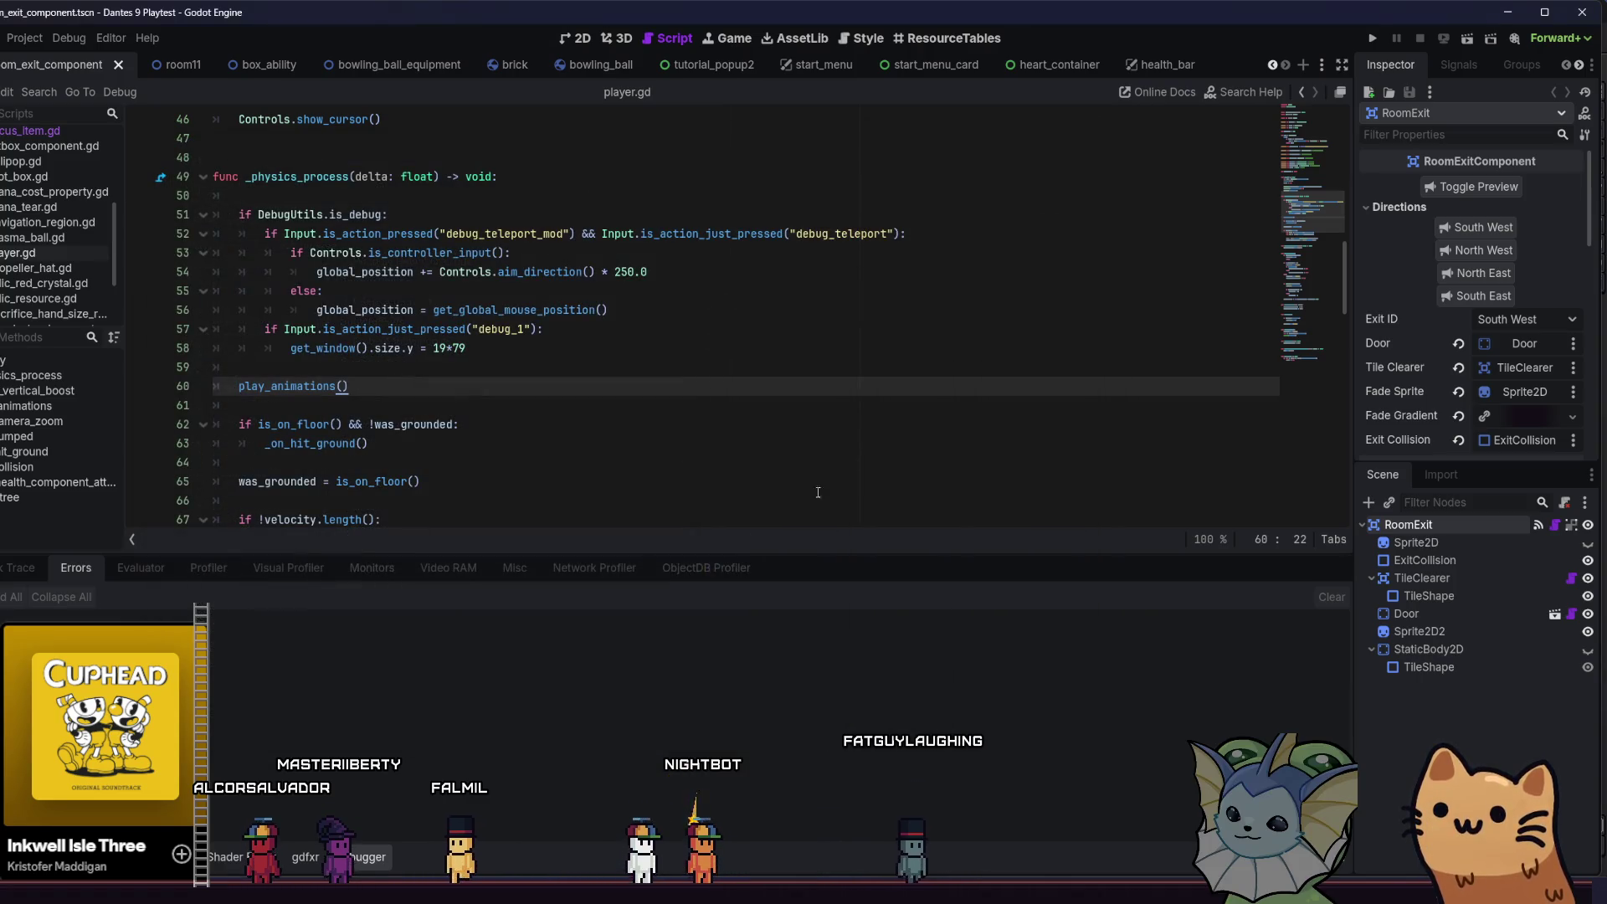
# - Run Dante's 9, start a game from the main menu and walk right through the hall
pyautogui.hotkey('ctrl', 's')
pyautogui.click(1367, 42)
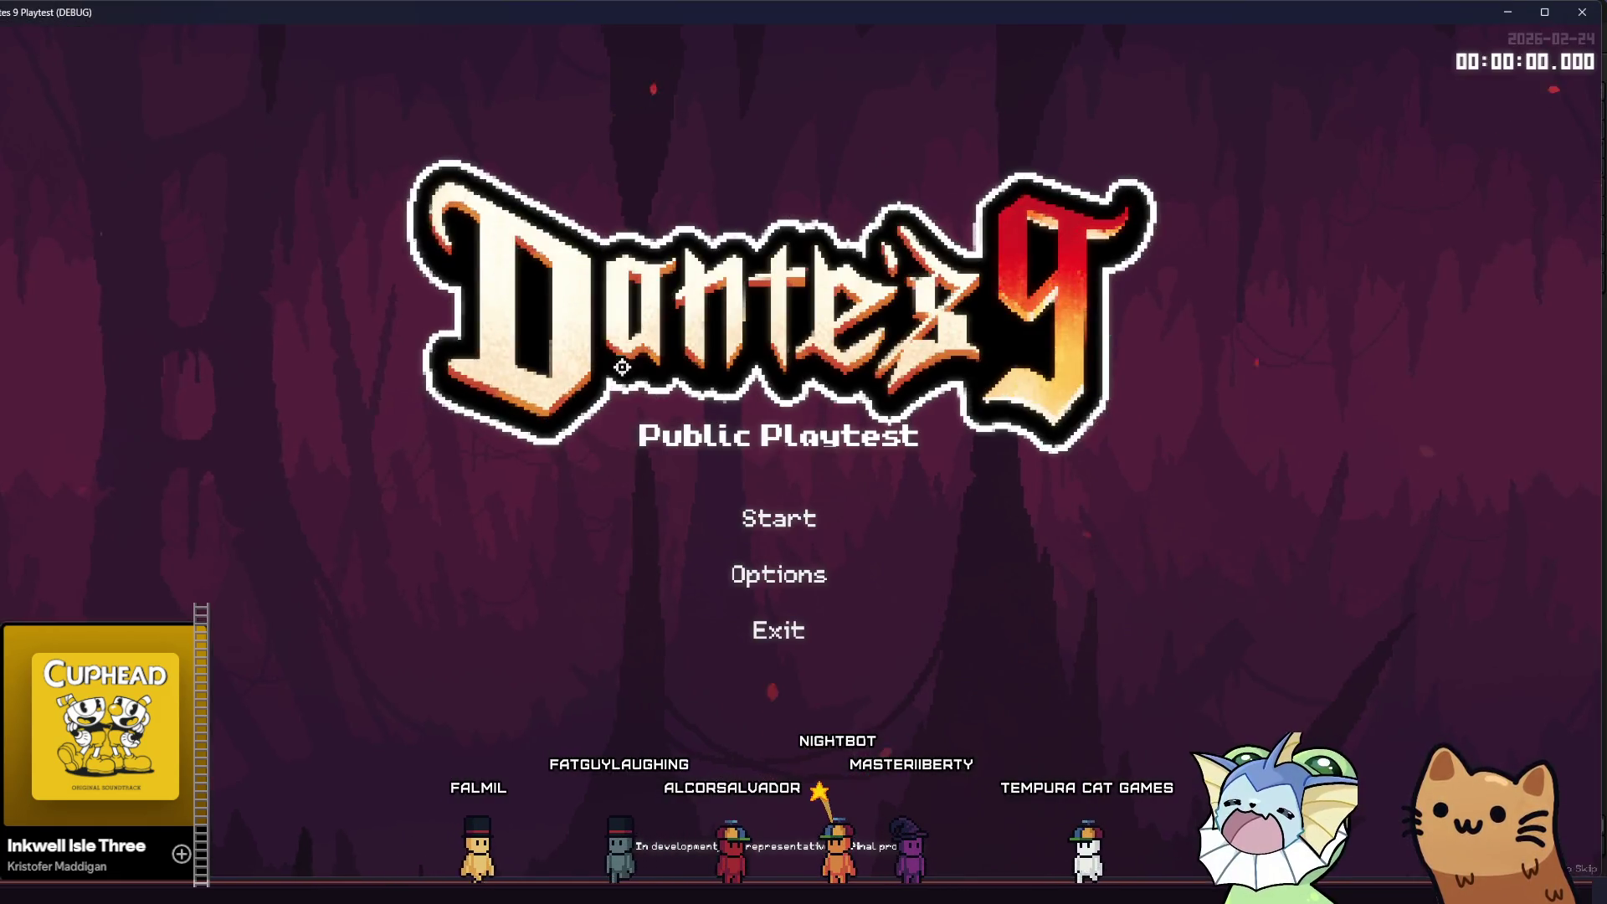
pyautogui.click(766, 516)
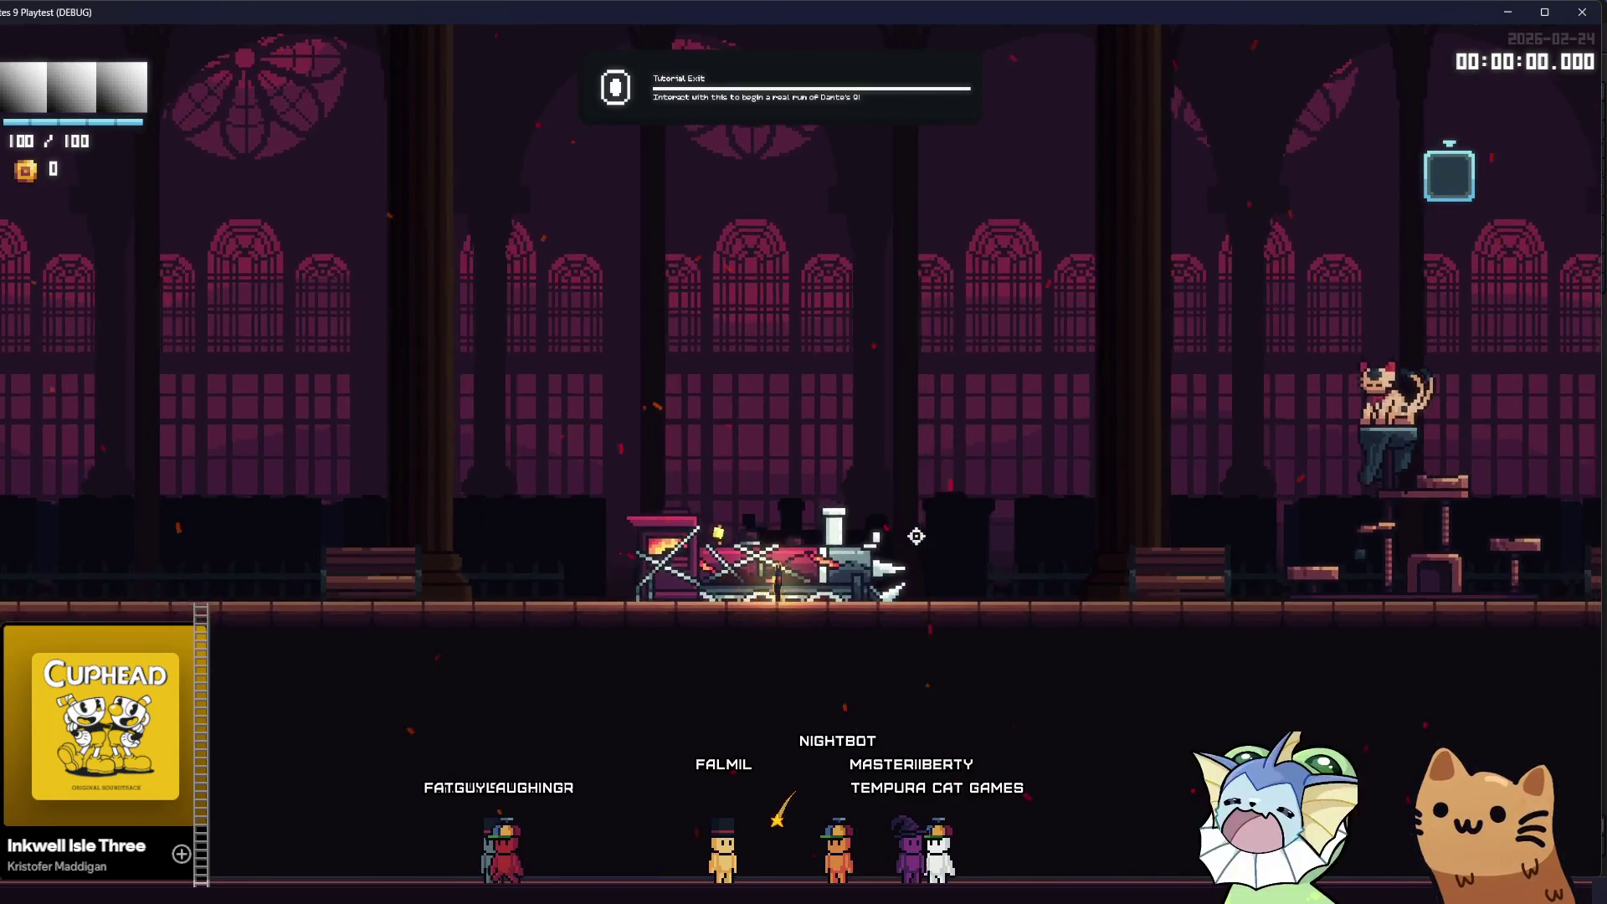
pyautogui.press('d')
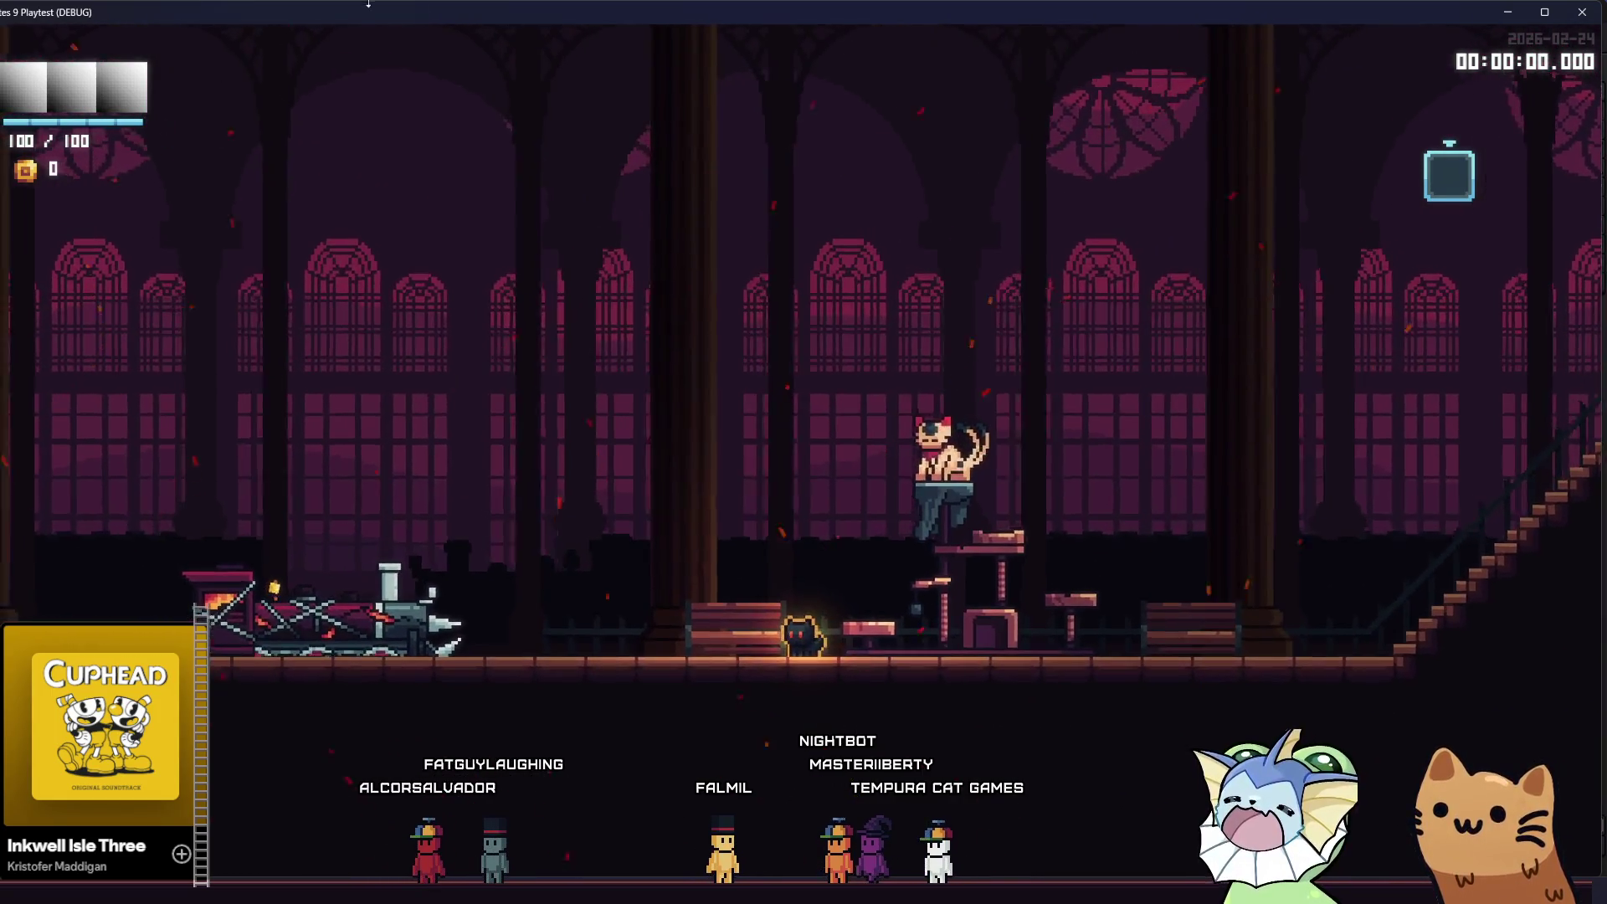
# - Resize the playtest window: shorter from the top, smaller from the corner, then much wider
pyautogui.moveTo(368, 5)
pyautogui.mouseDown()
pyautogui.moveTo(351, 269)
pyautogui.moveTo(372, 429)
pyautogui.moveTo(345, 230)
pyautogui.mouseUp()
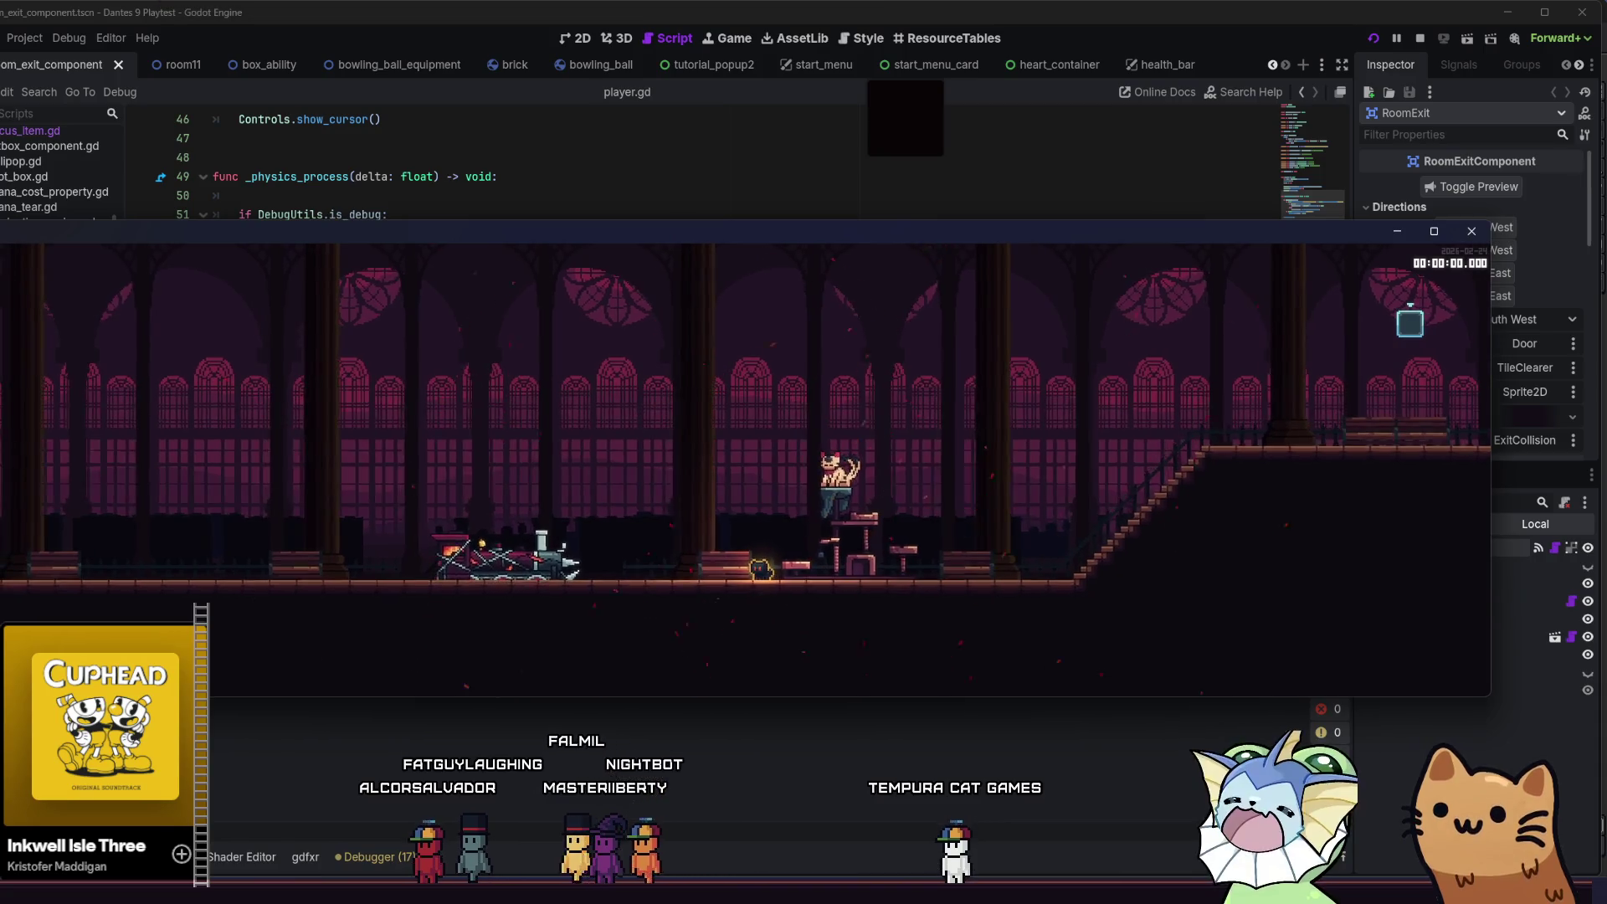
pyautogui.moveTo(2, 222)
pyautogui.mouseDown()
pyautogui.moveTo(136, 221)
pyautogui.moveTo(233, 168)
pyautogui.moveTo(826, 163)
pyautogui.moveTo(850, 107)
pyautogui.moveTo(1238, 98)
pyautogui.moveTo(1211, 38)
pyautogui.mouseUp()
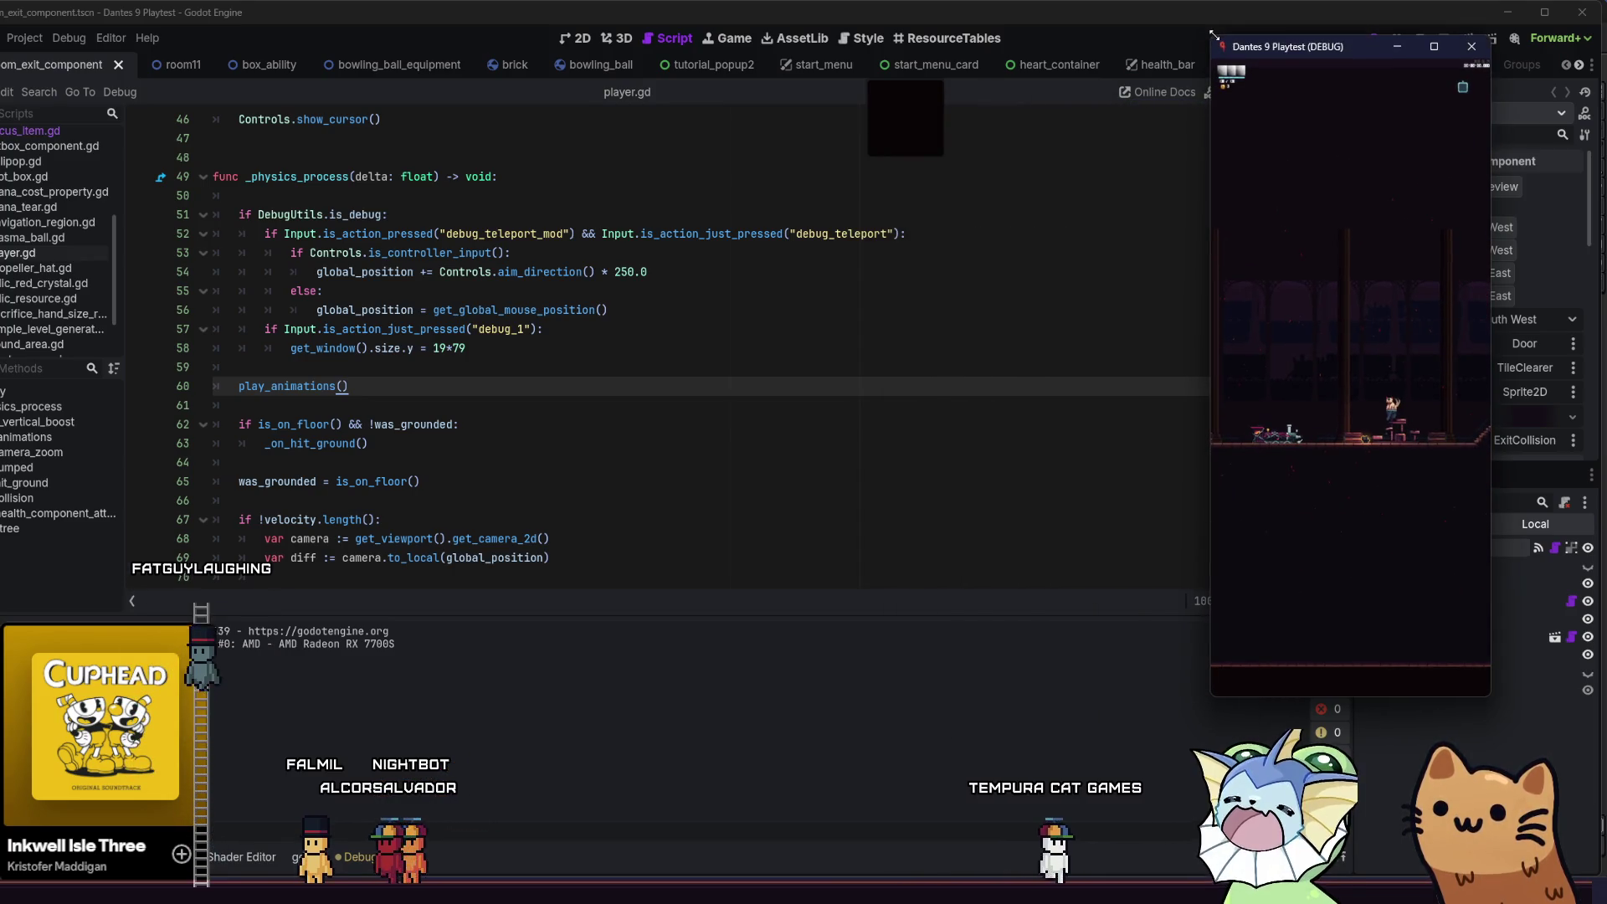
pyautogui.moveTo(925, 284)
pyautogui.mouseDown()
pyautogui.moveTo(527, 316)
pyautogui.moveTo(252, 209)
pyautogui.mouseUp()
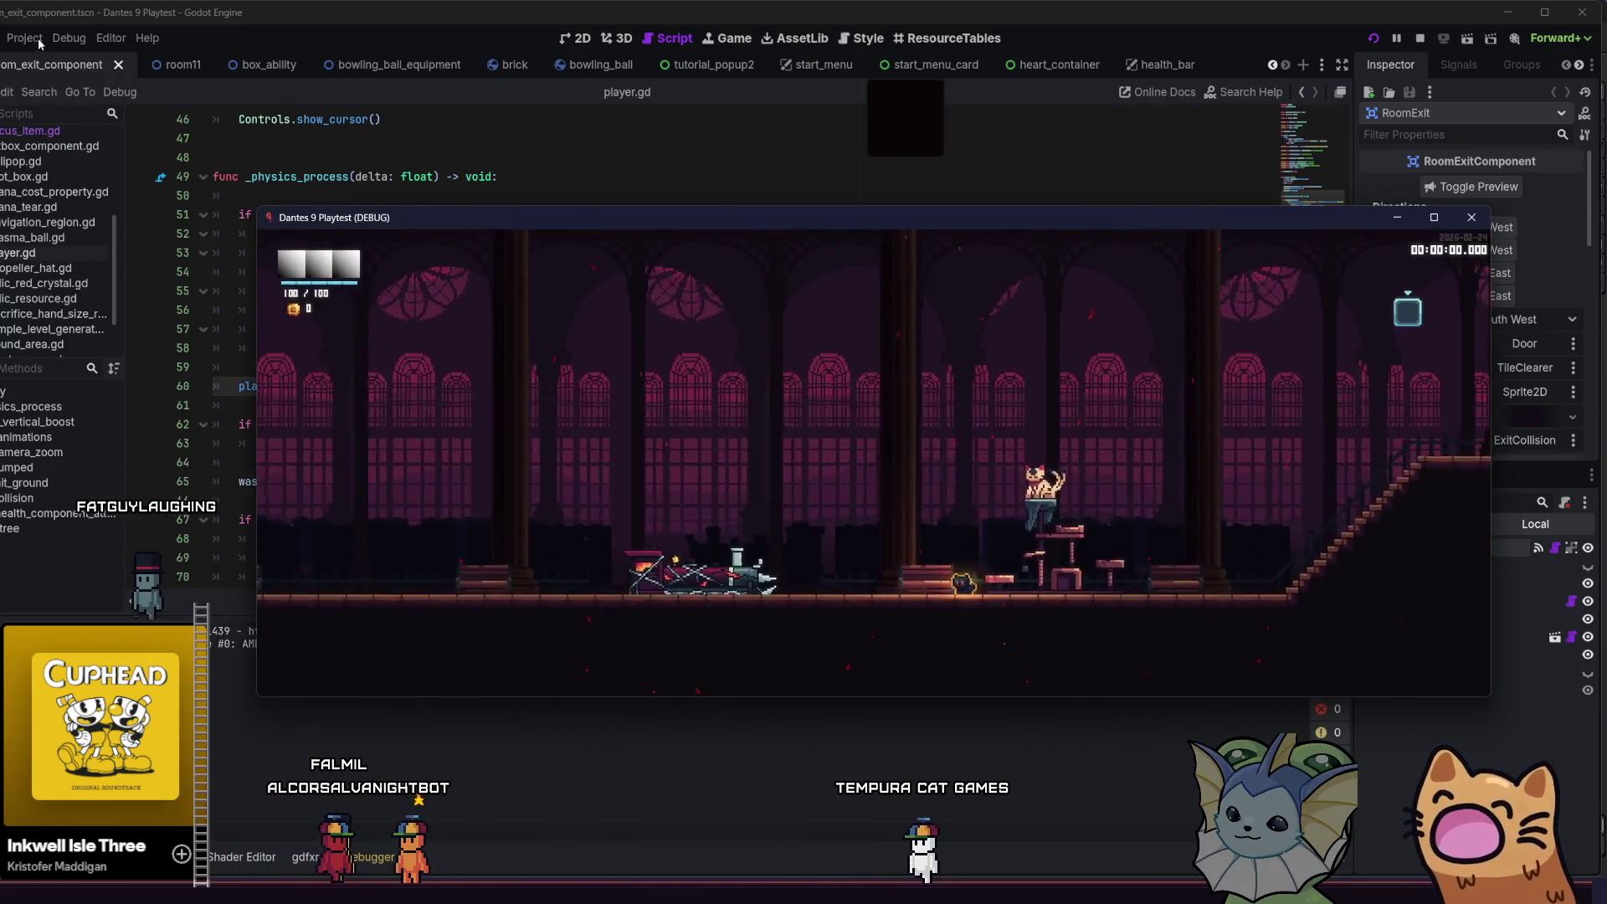
# - Check the viewport width in Project Settings, then briefly run the game maximised and close it
pyautogui.click(25, 38)
pyautogui.click(59, 53)
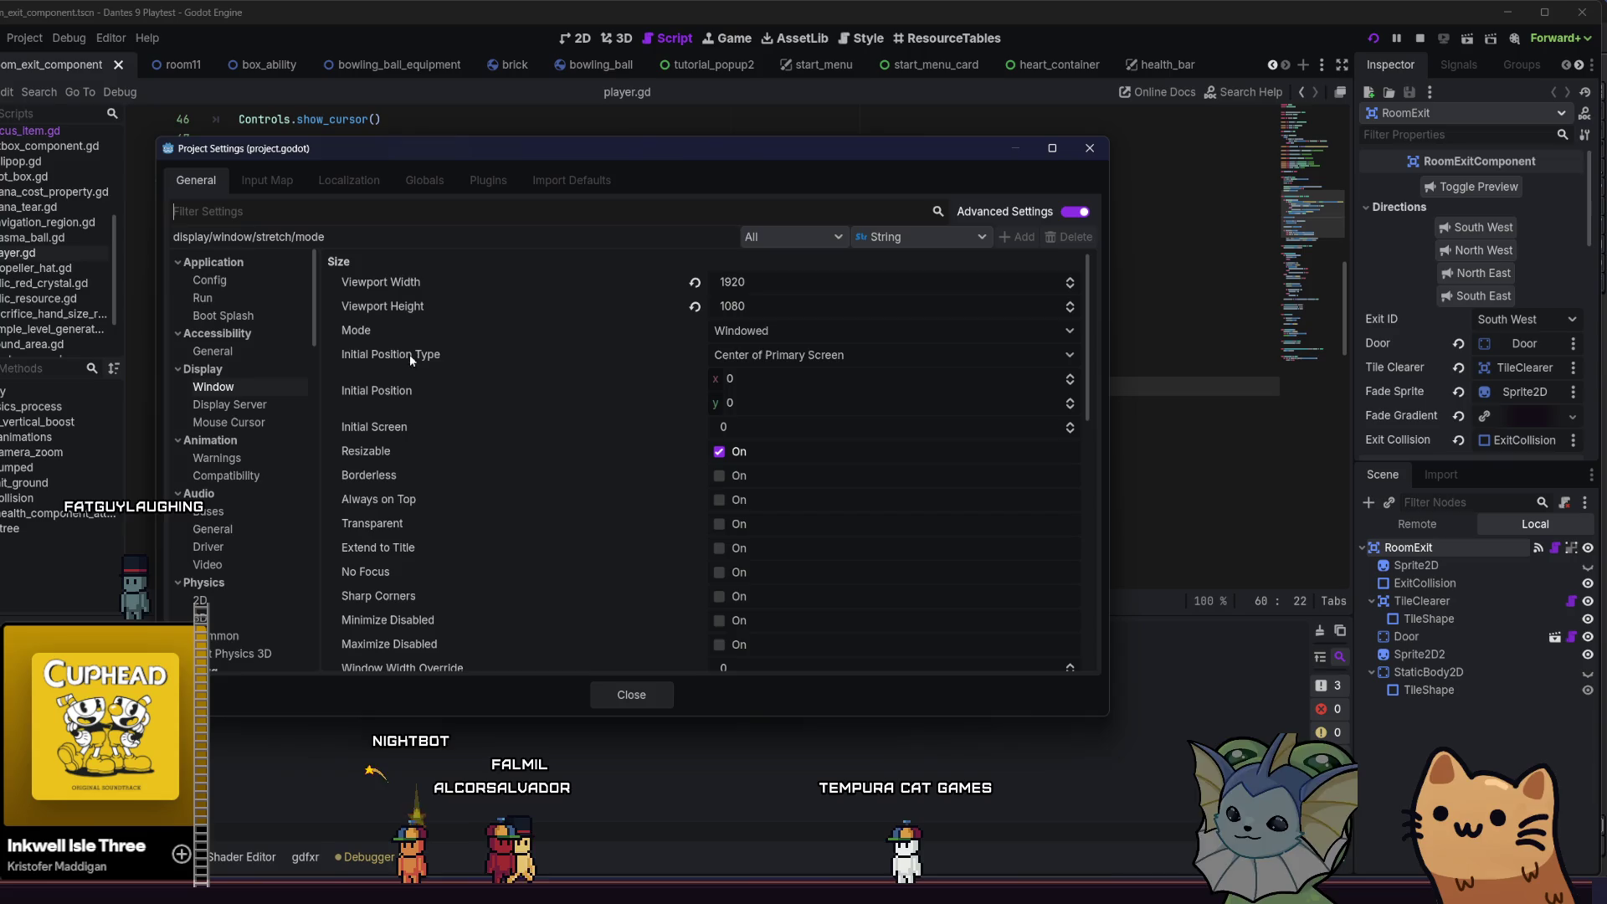
pyautogui.scroll(-10, 569, 377)
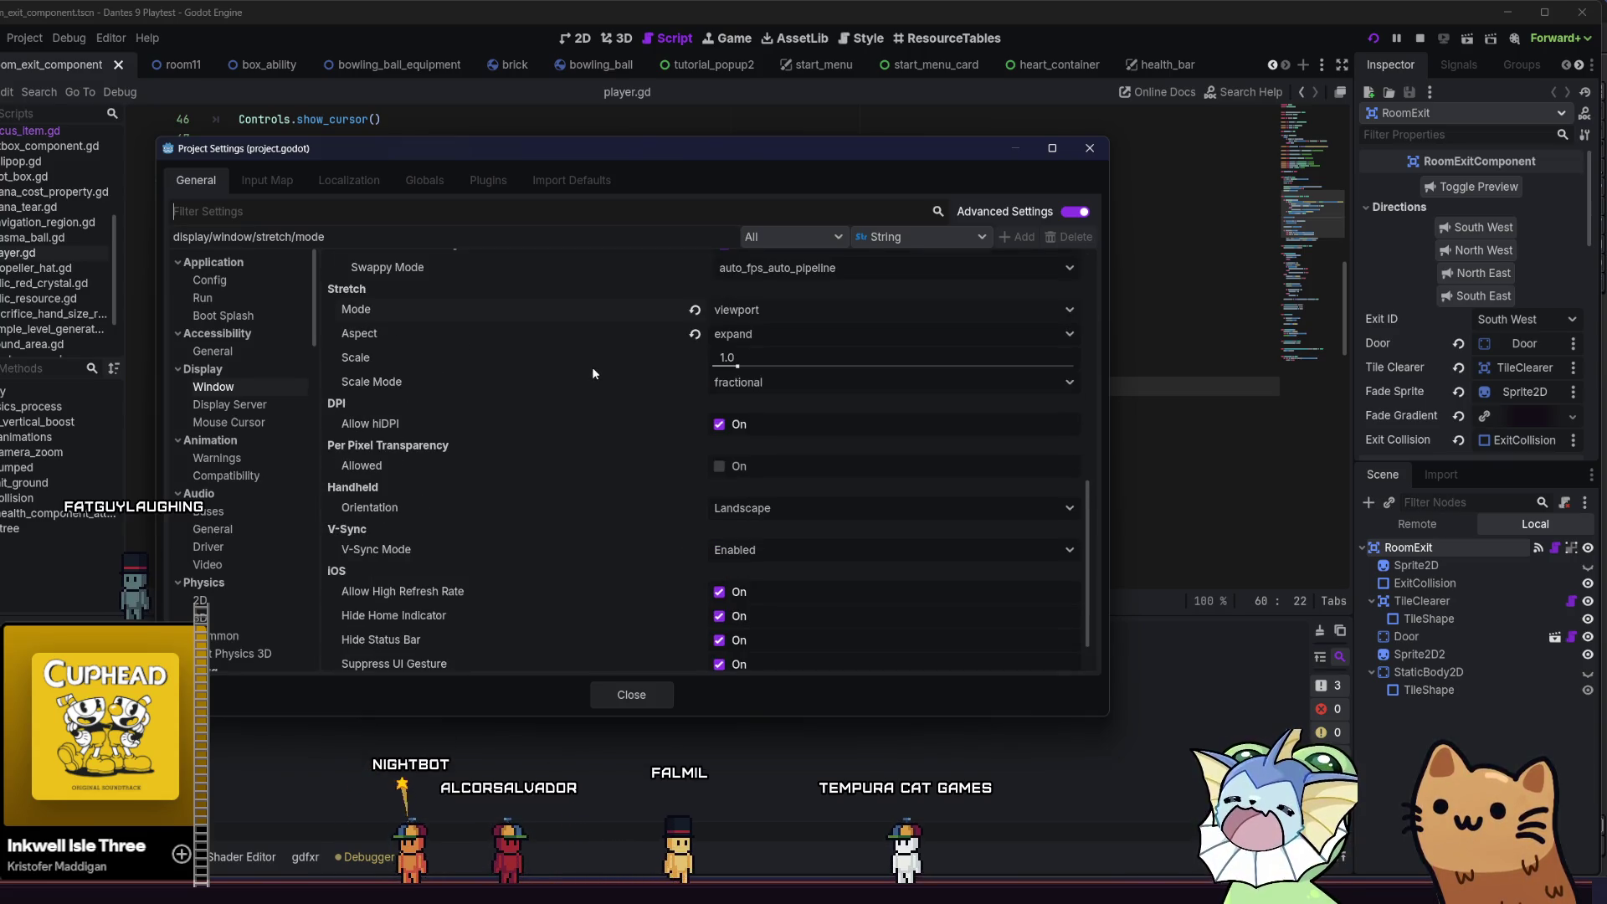
pyautogui.scroll(5, 597, 503)
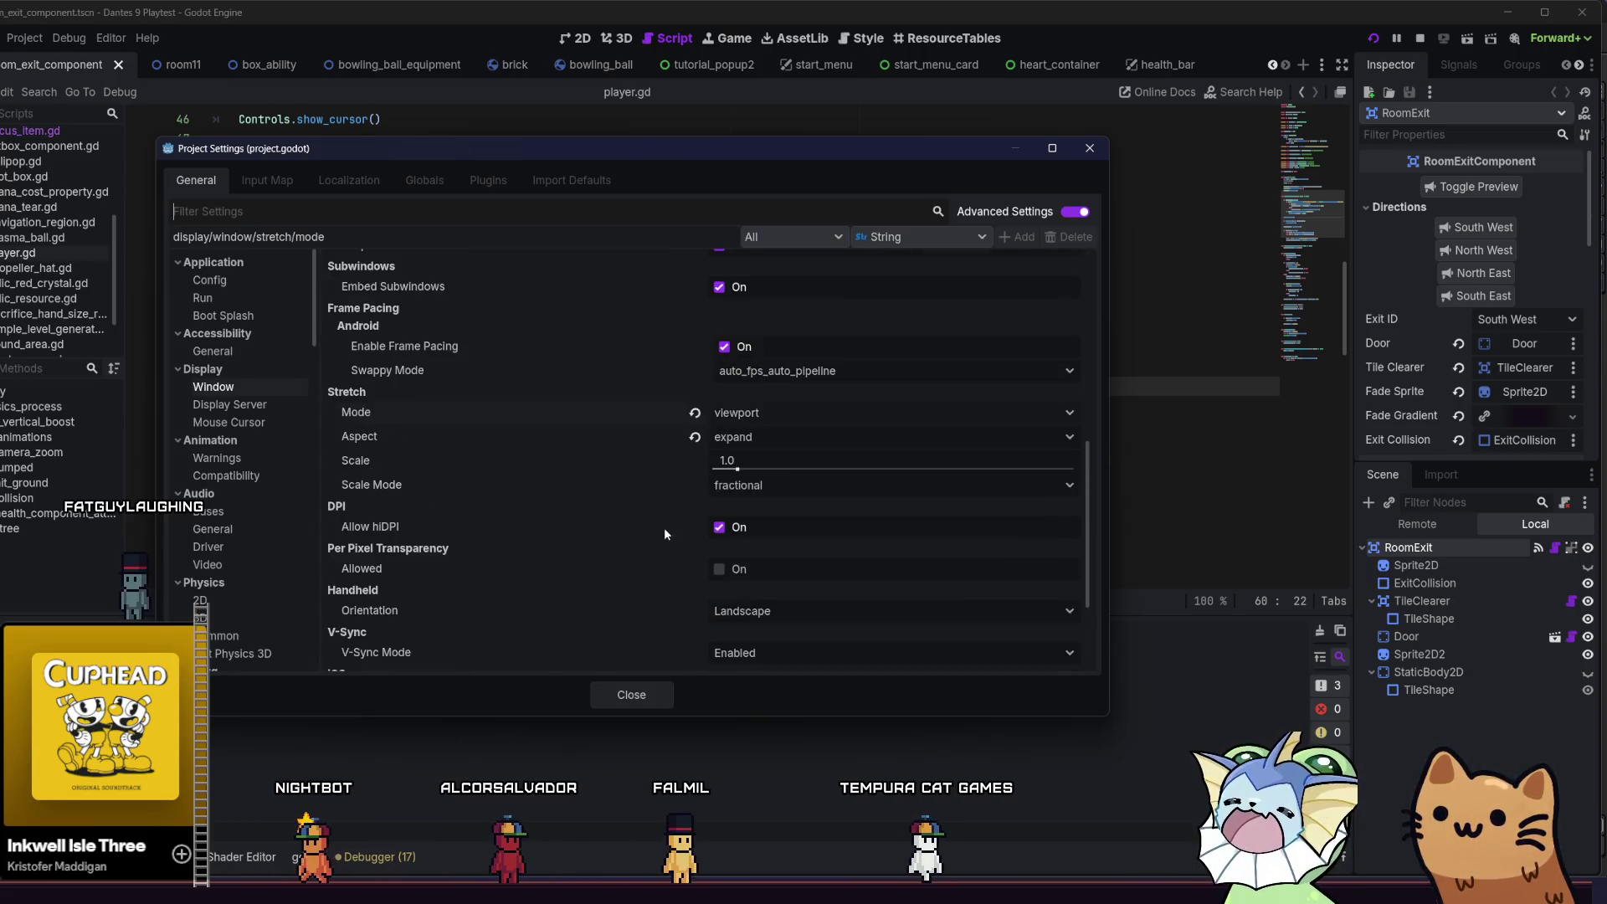
pyautogui.scroll(4, 596, 498)
pyautogui.click(760, 278)
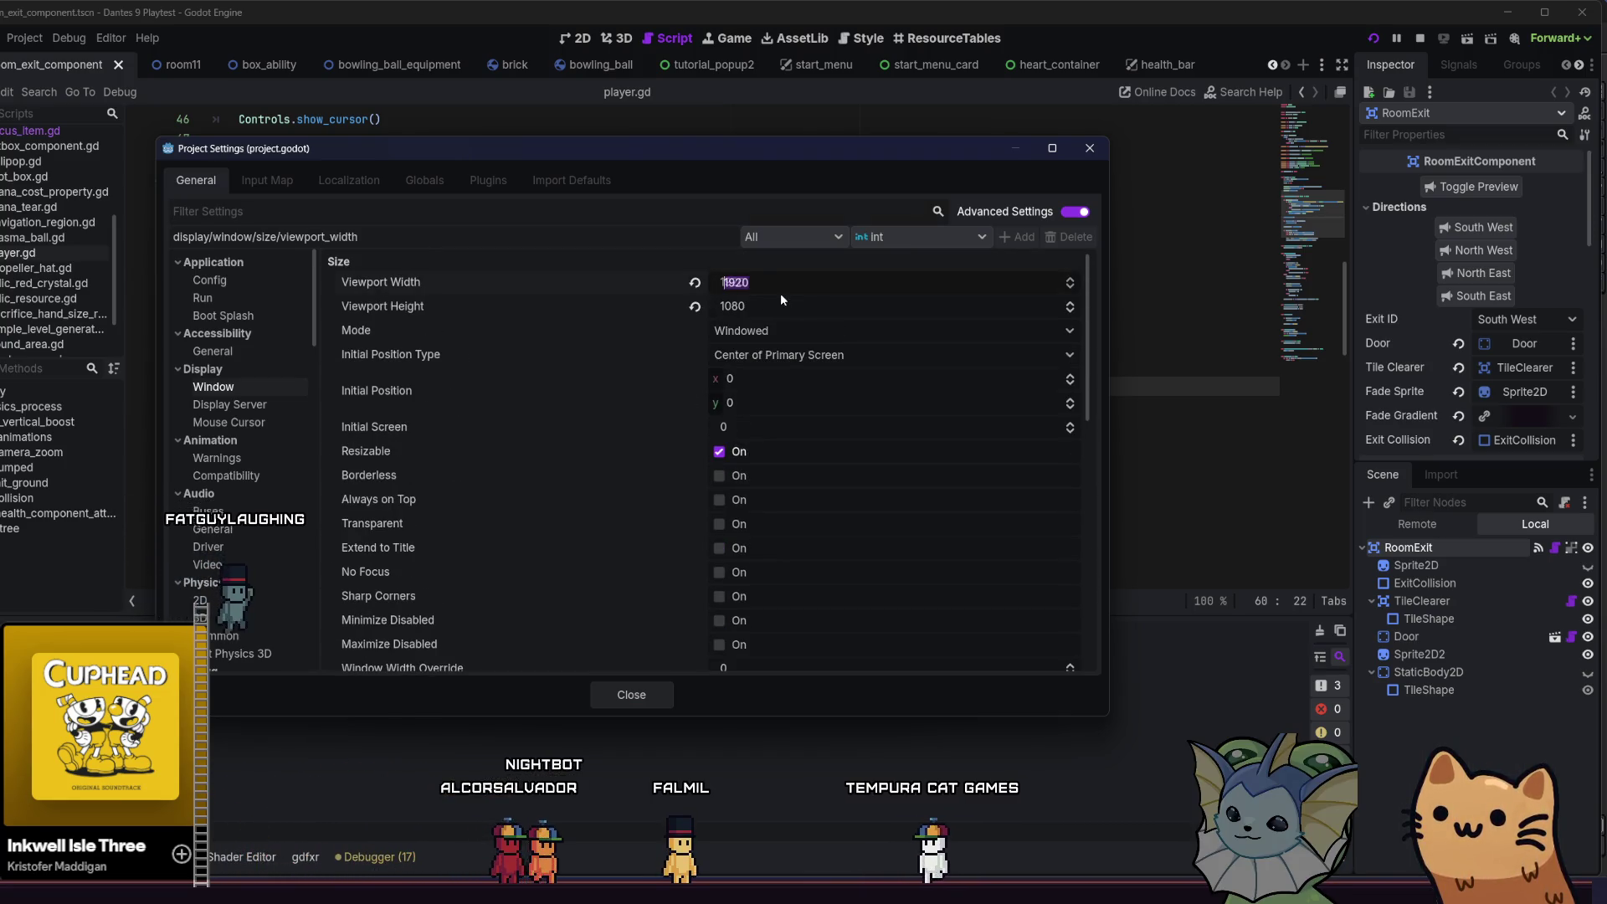
pyautogui.press('F5')
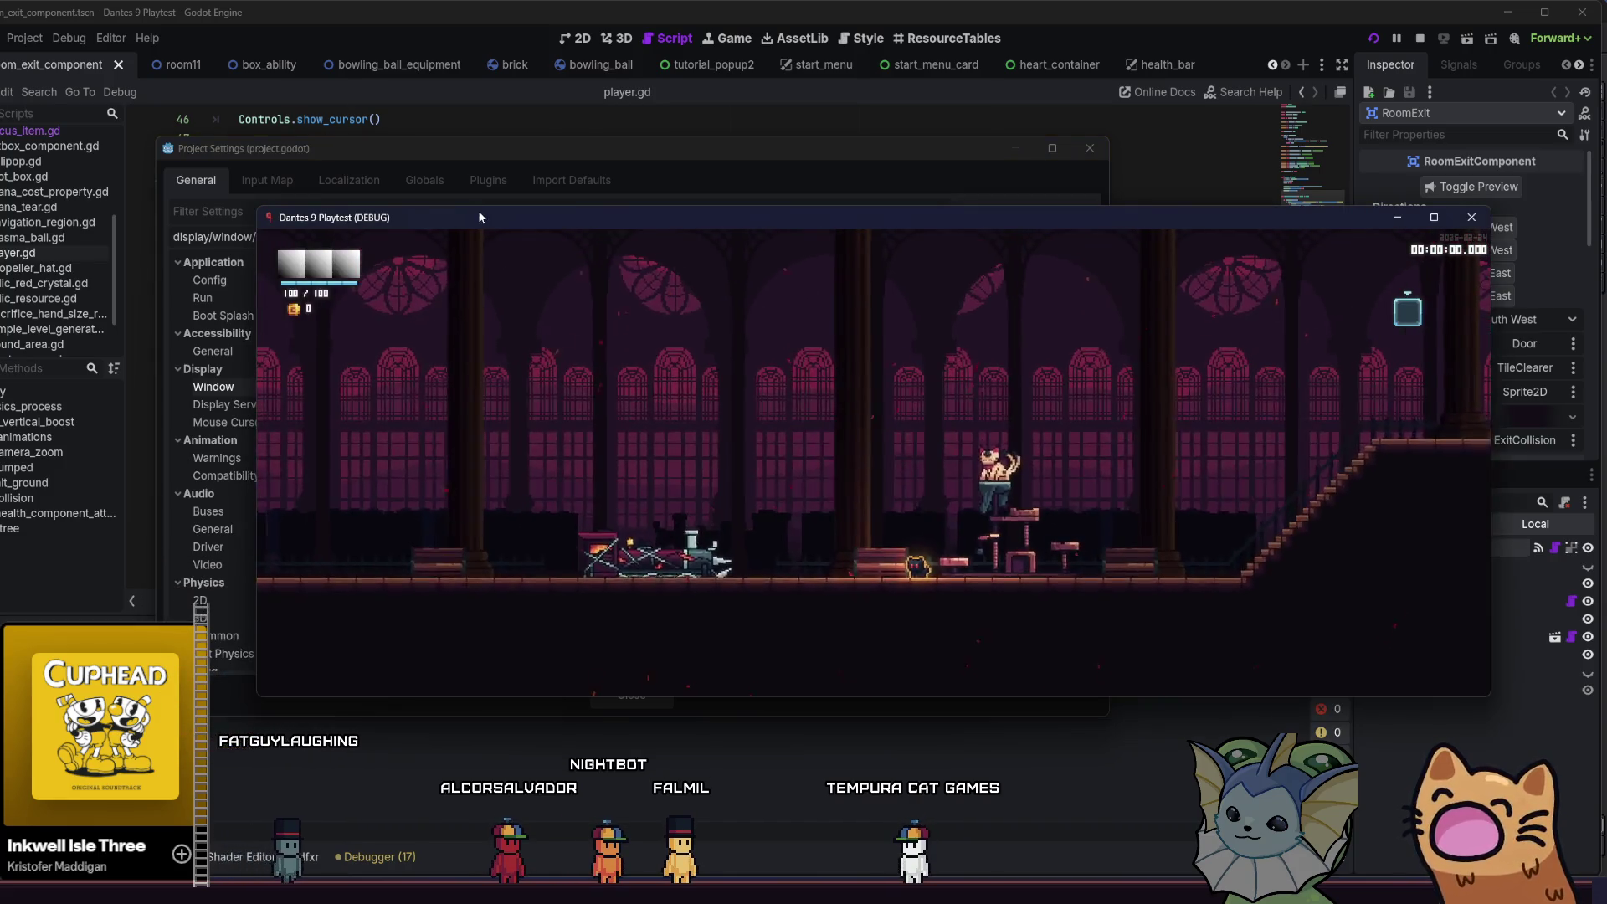
pyautogui.doubleClick(468, 209)
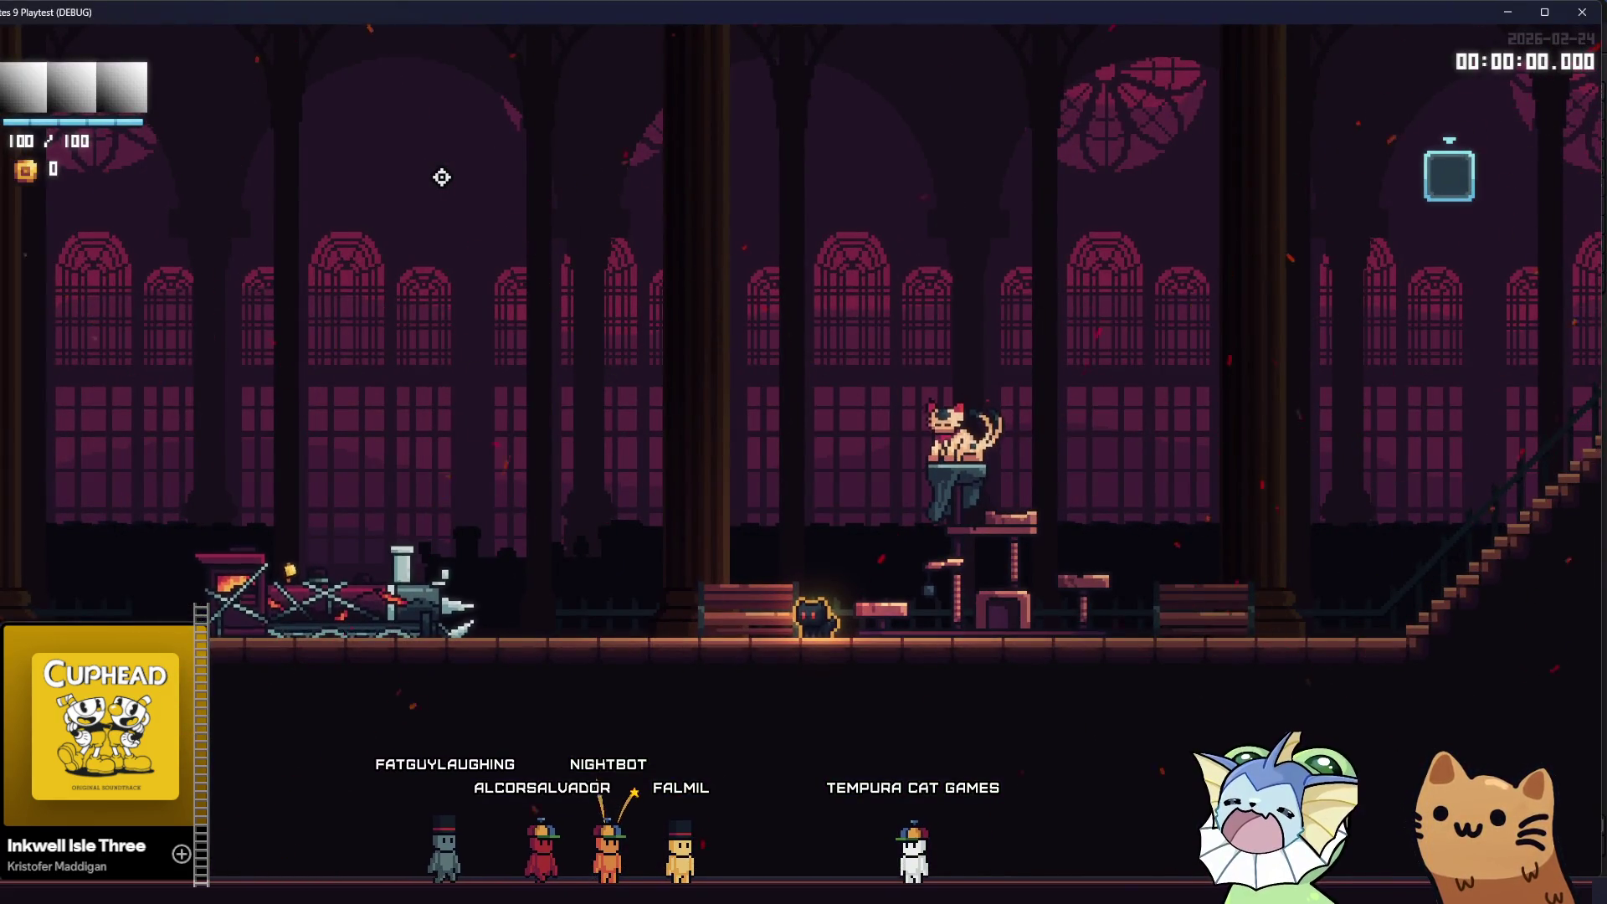
pyautogui.hotkey('alt', 'F4')
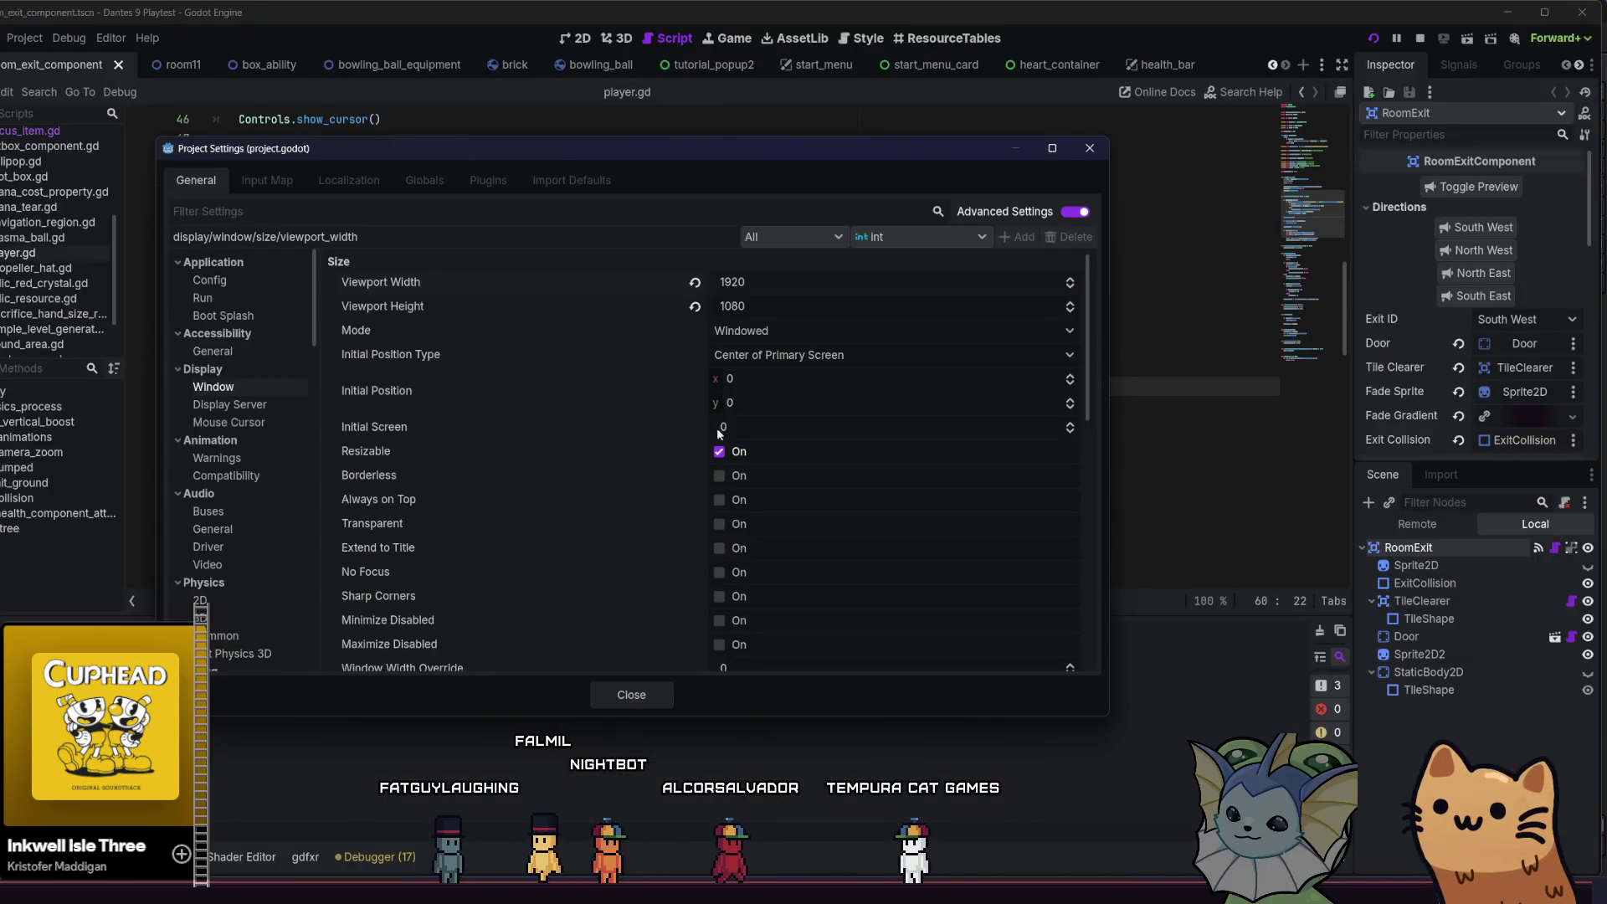
# - Set the viewport width to 2585 and height to 1343, then close Project Settings
pyautogui.click(756, 289)
pyautogui.write('1280')
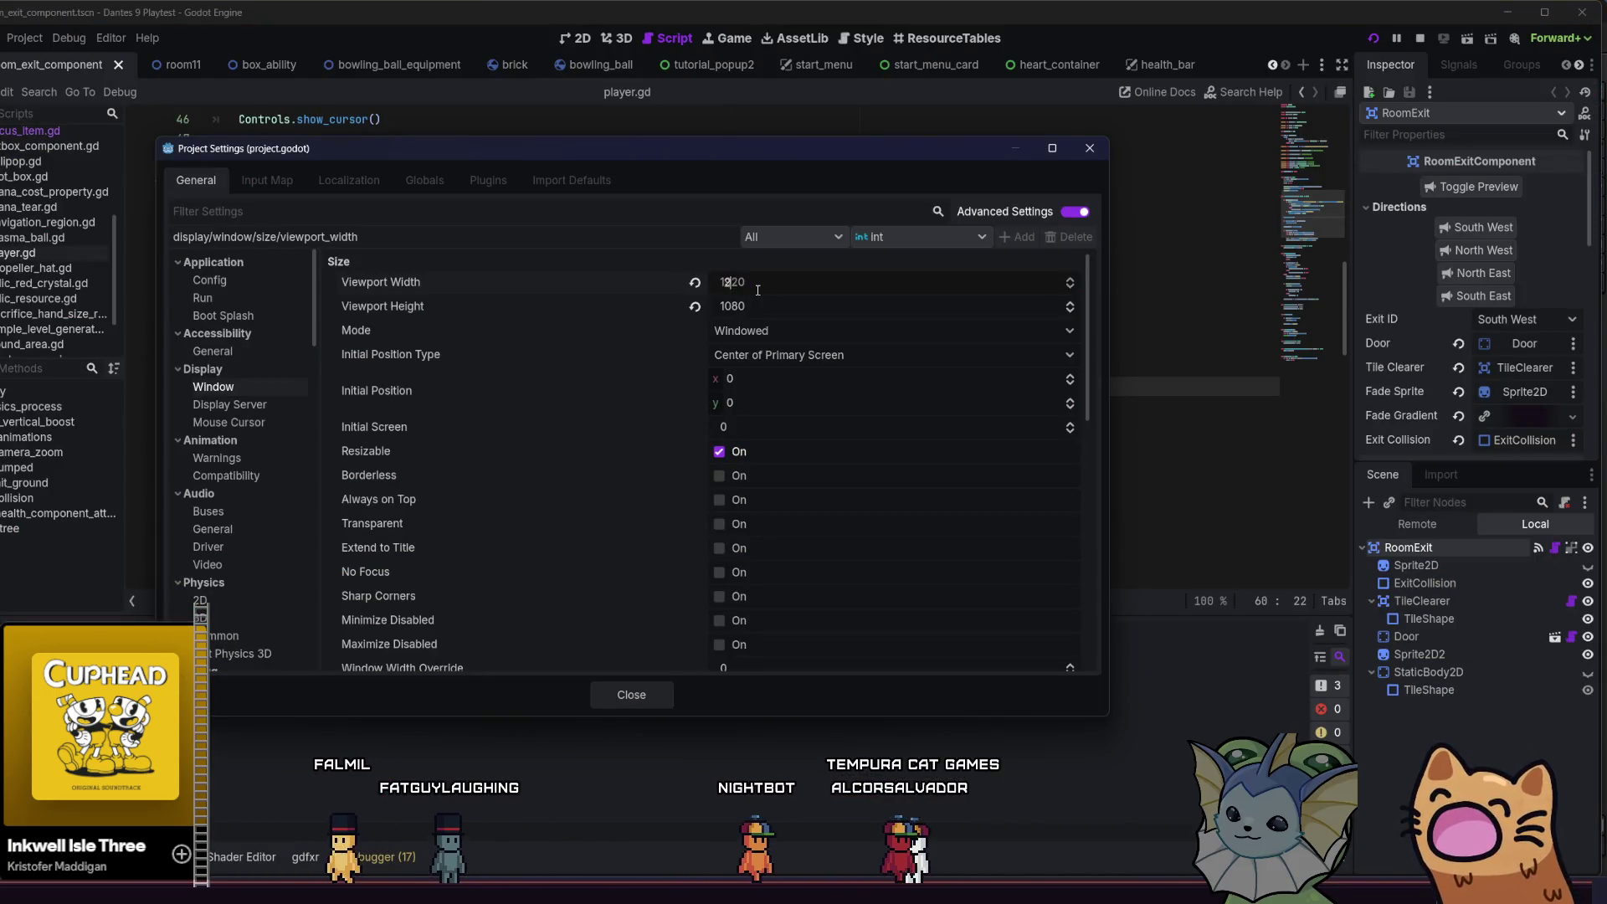
pyautogui.click(805, 303)
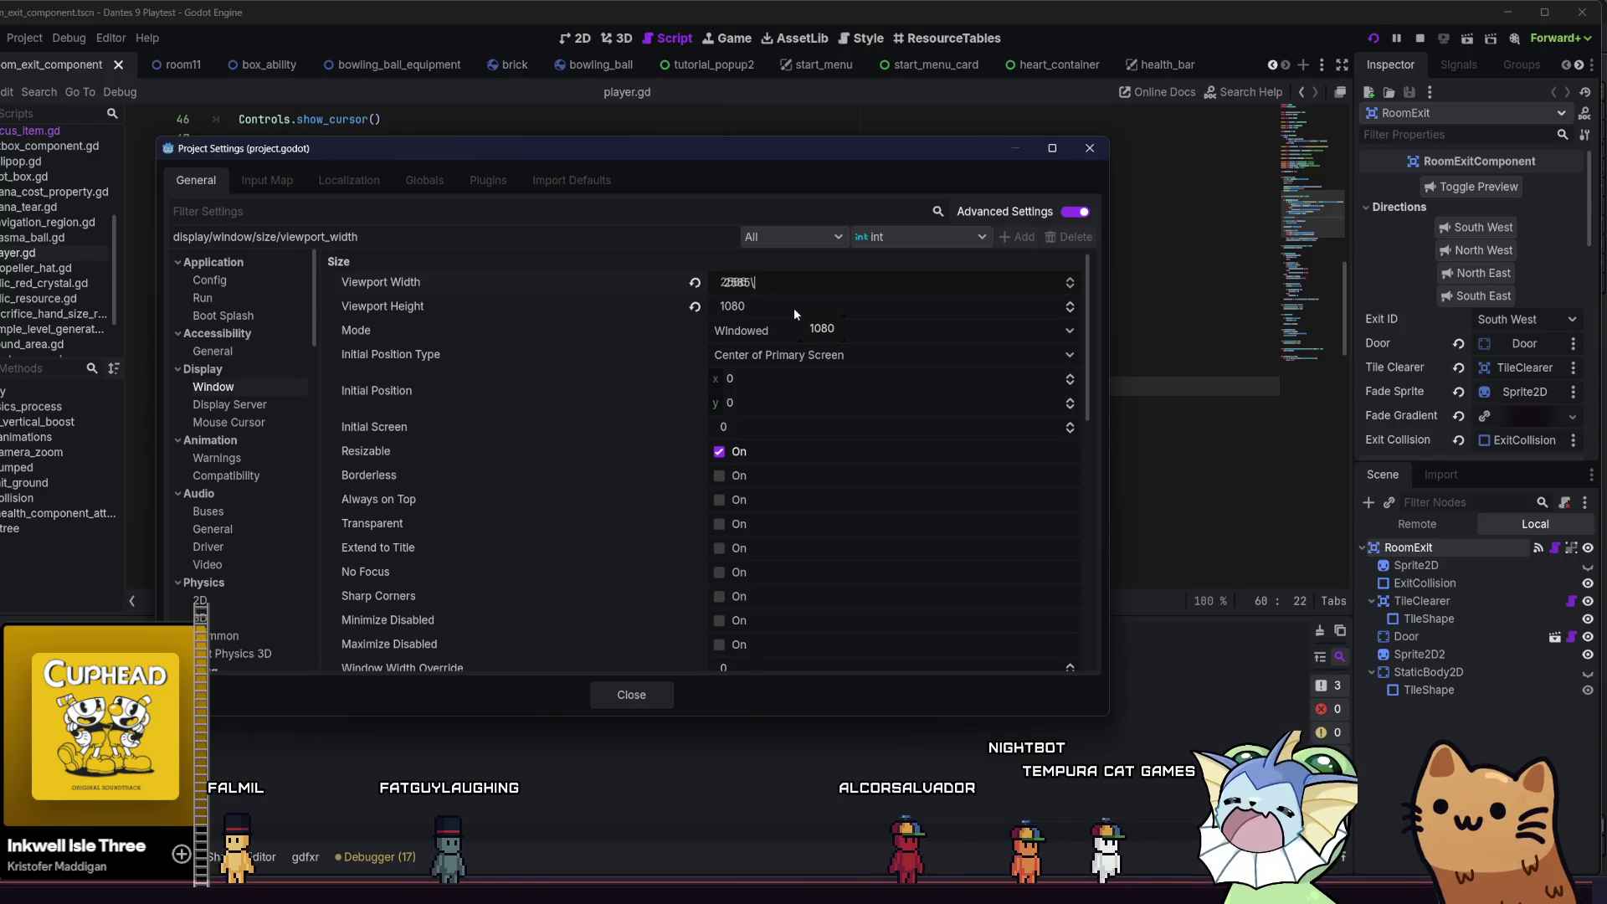
pyautogui.click(804, 306)
pyautogui.press('Right')
pyautogui.press('Left')
pyautogui.press('Left')
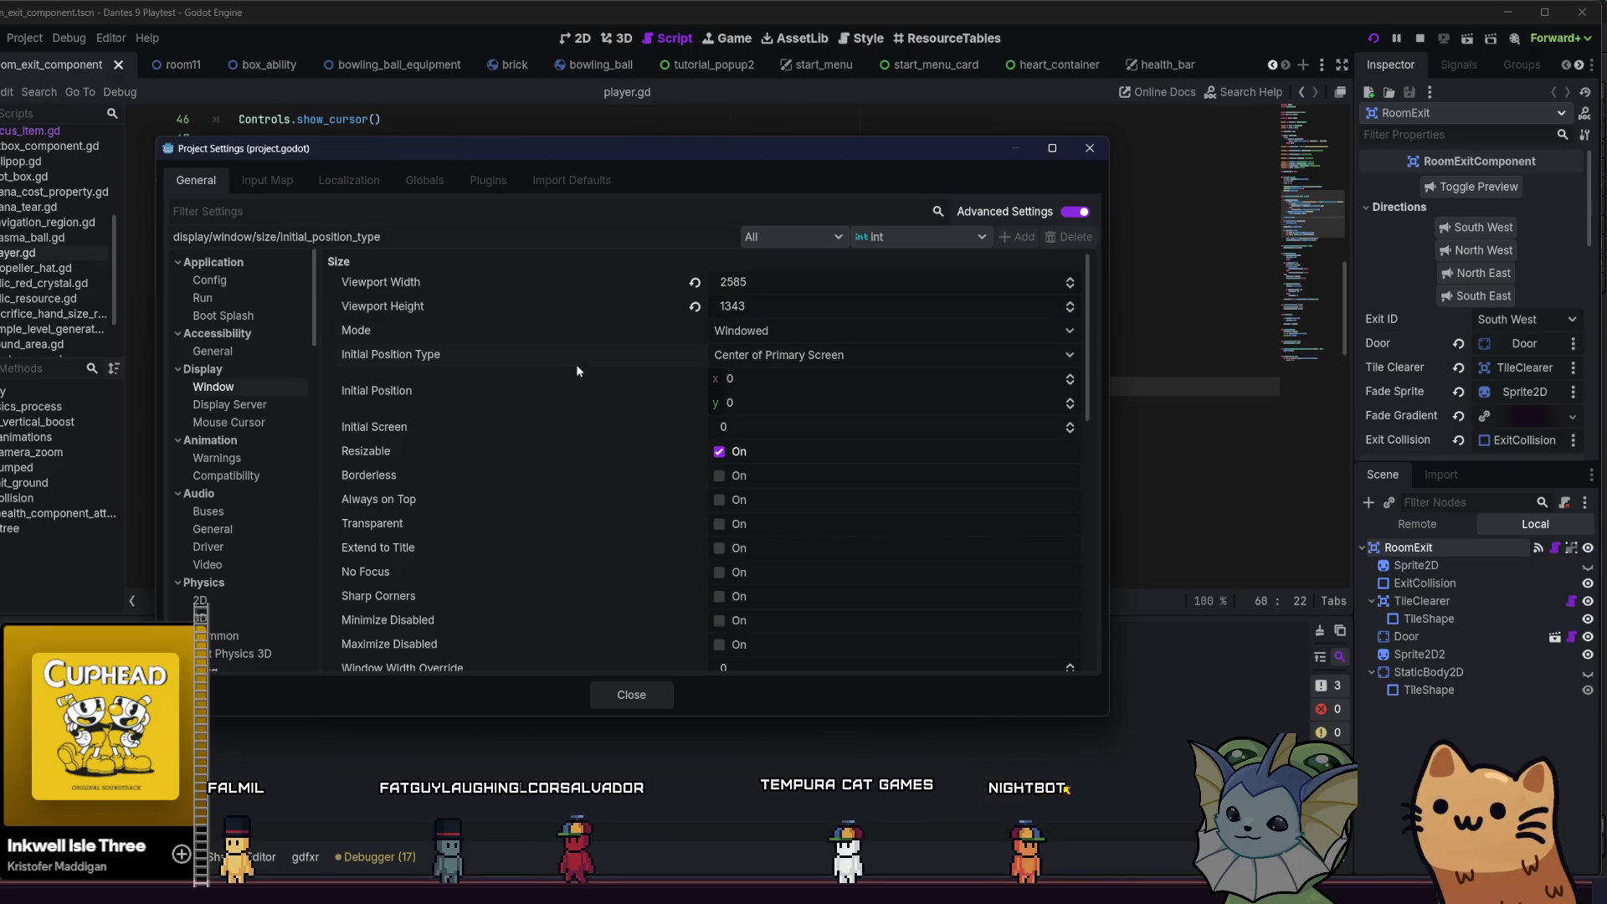
pyautogui.click(624, 695)
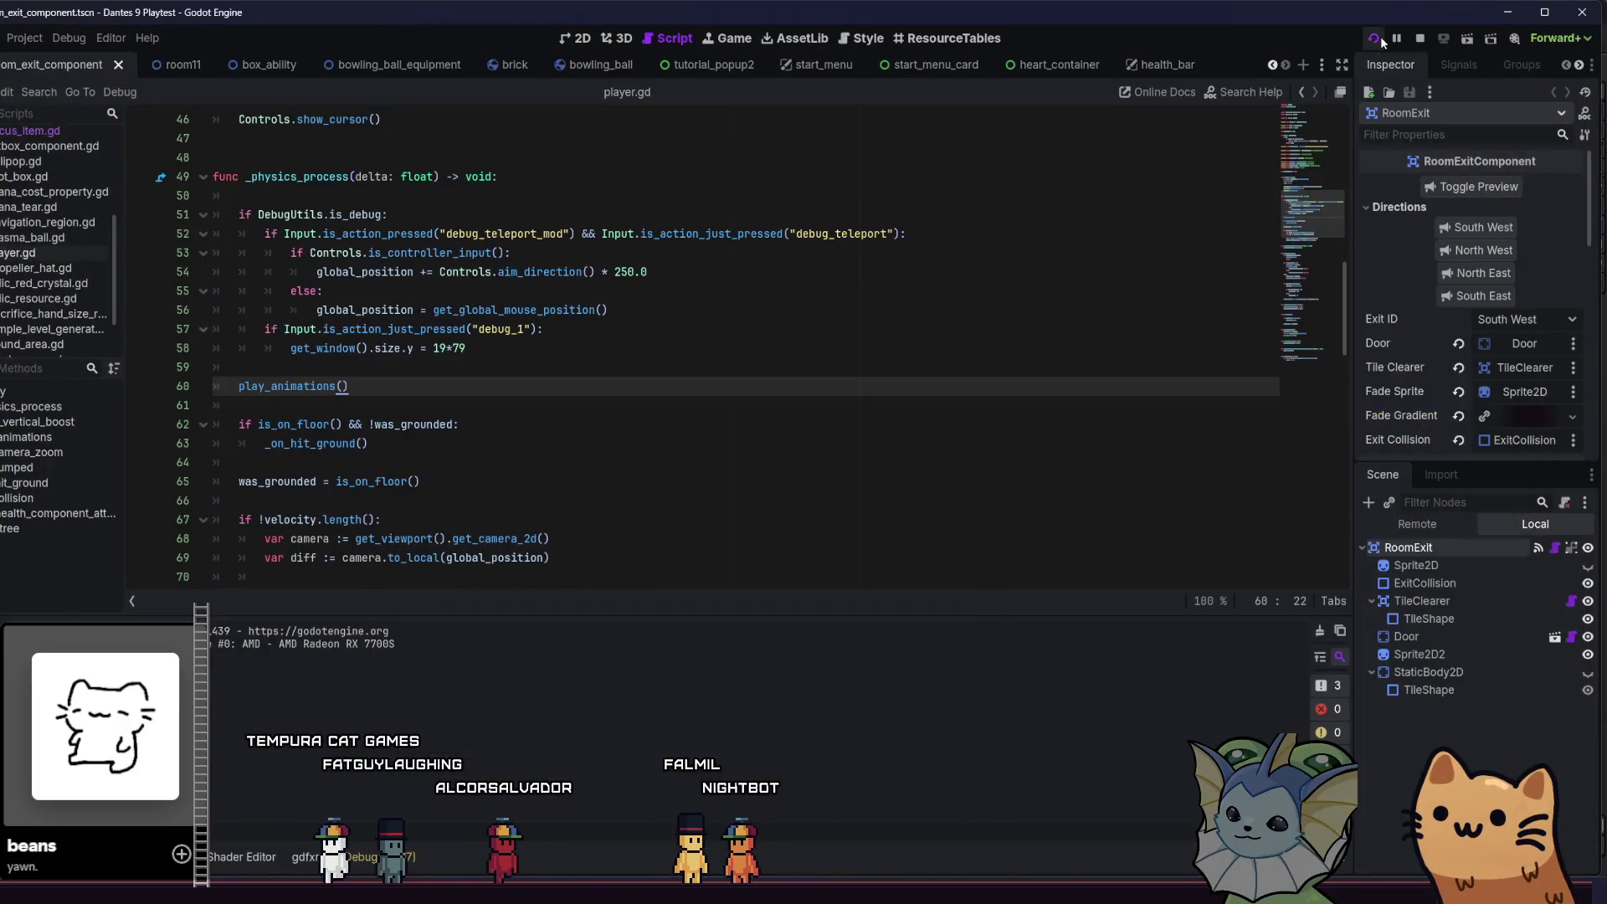
# - Relaunch the playtest, start a game, and pull the game window out of maximised state
pyautogui.click(1374, 37)
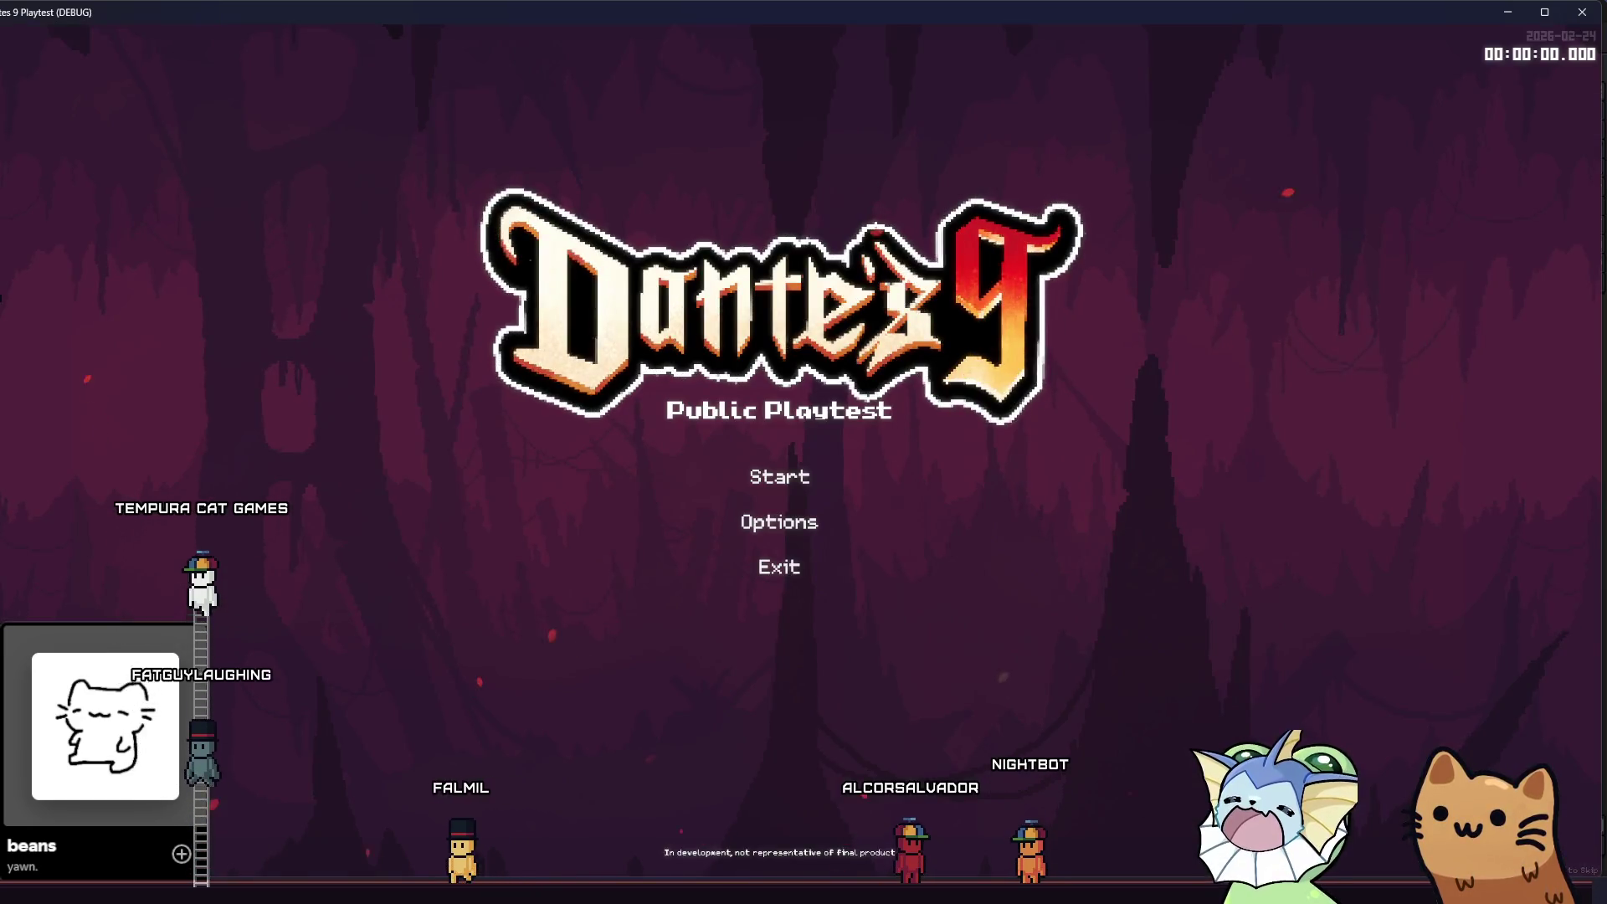
pyautogui.press('Return')
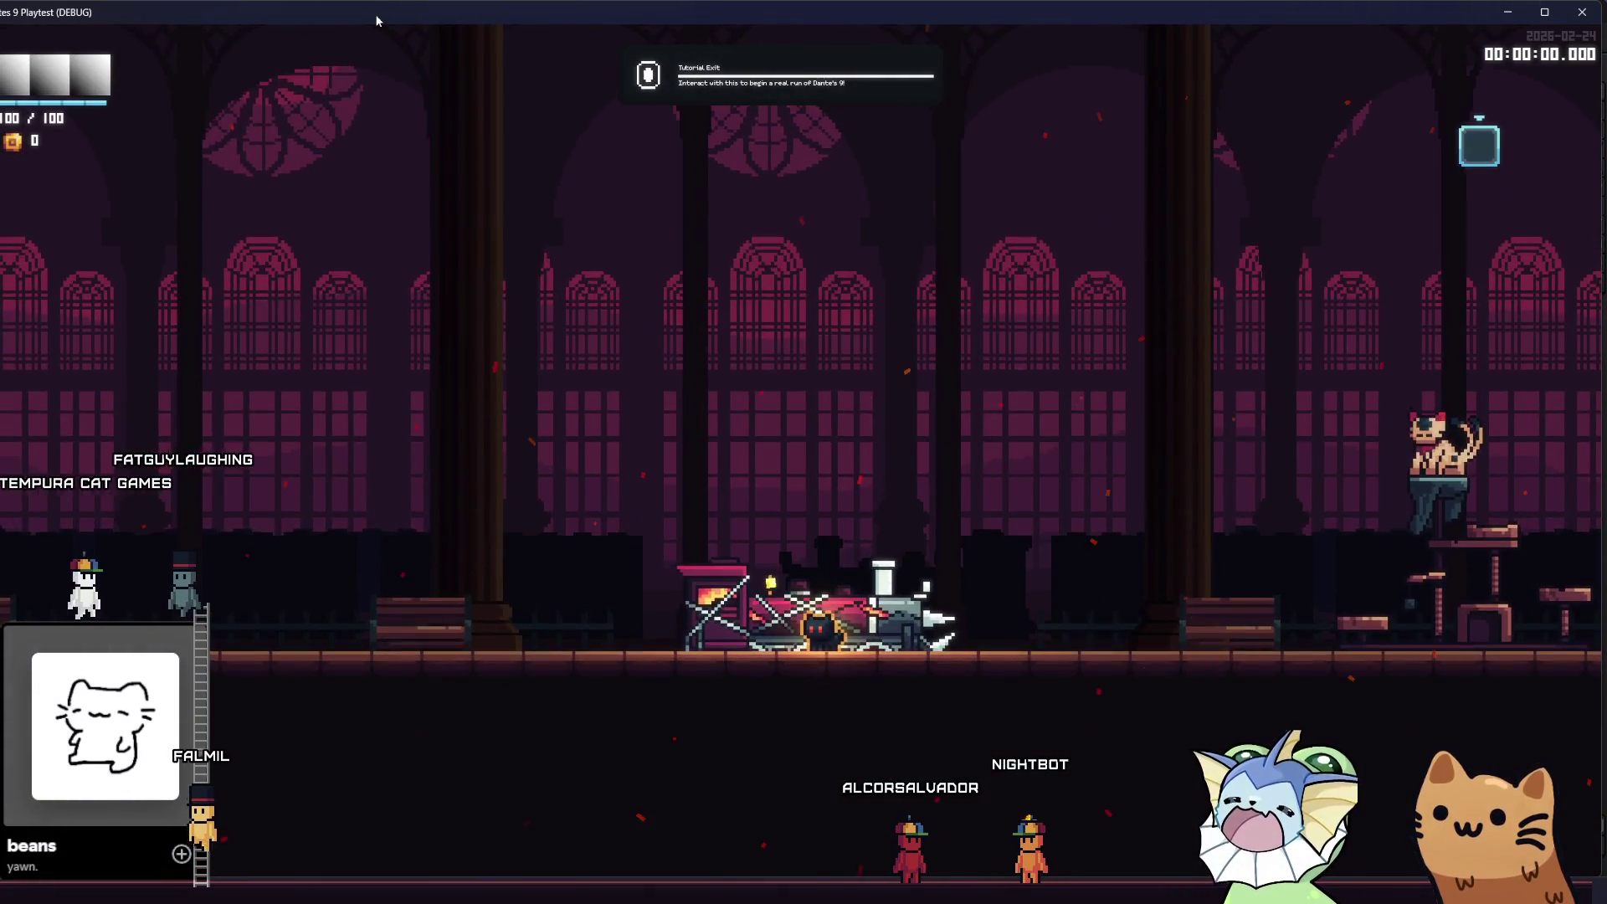
pyautogui.moveTo(369, 16)
pyautogui.mouseDown()
pyautogui.moveTo(281, 112)
pyautogui.moveTo(266, 528)
pyautogui.moveTo(243, 163)
pyautogui.moveTo(238, 381)
pyautogui.mouseUp()
pyautogui.click(204, 291)
pyautogui.click(24, 38)
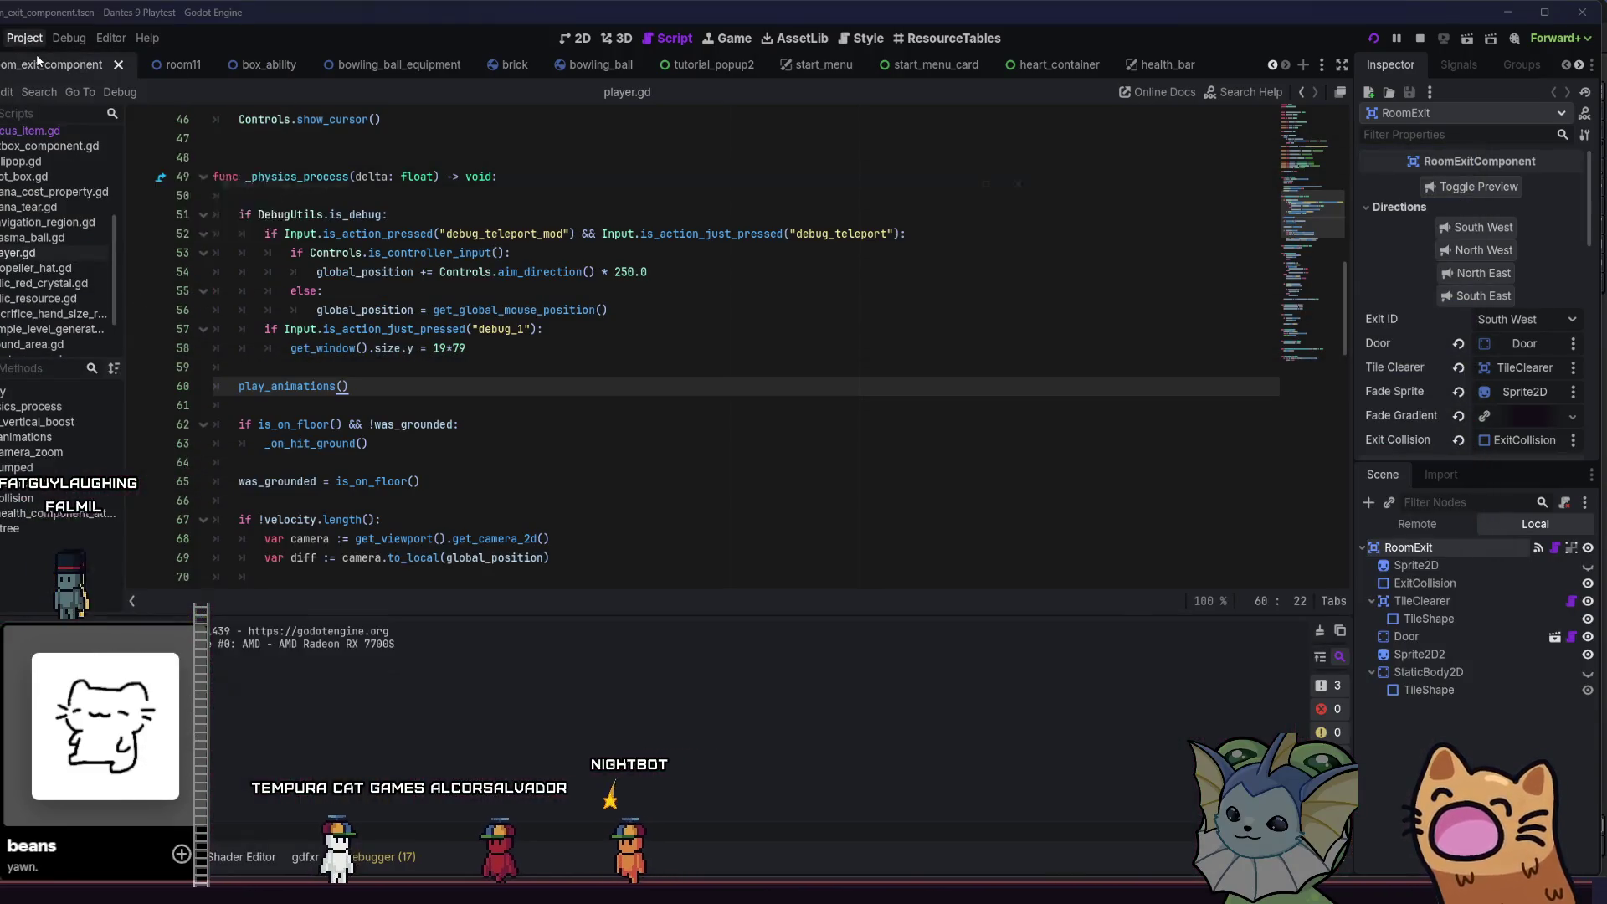
# - Reset the viewport size to 1920 × 1080 in Project Settings and close the running game window
pyautogui.click(59, 59)
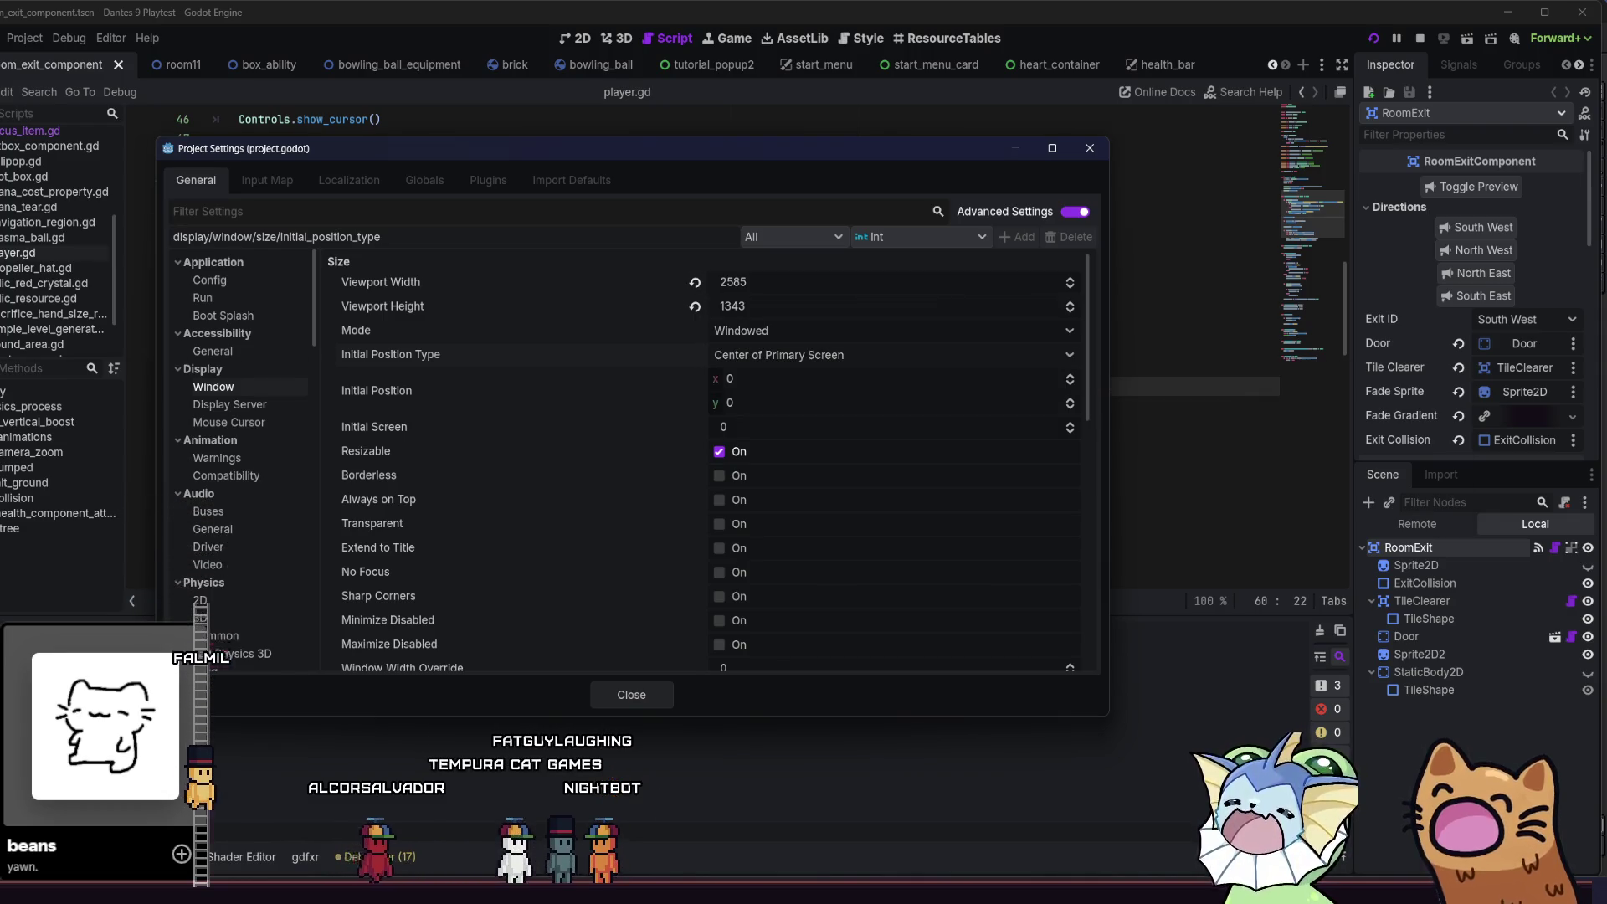
pyautogui.moveTo(208, 387)
pyautogui.mouseDown()
pyautogui.moveTo(239, 184)
pyautogui.moveTo(238, 199)
pyautogui.mouseUp()
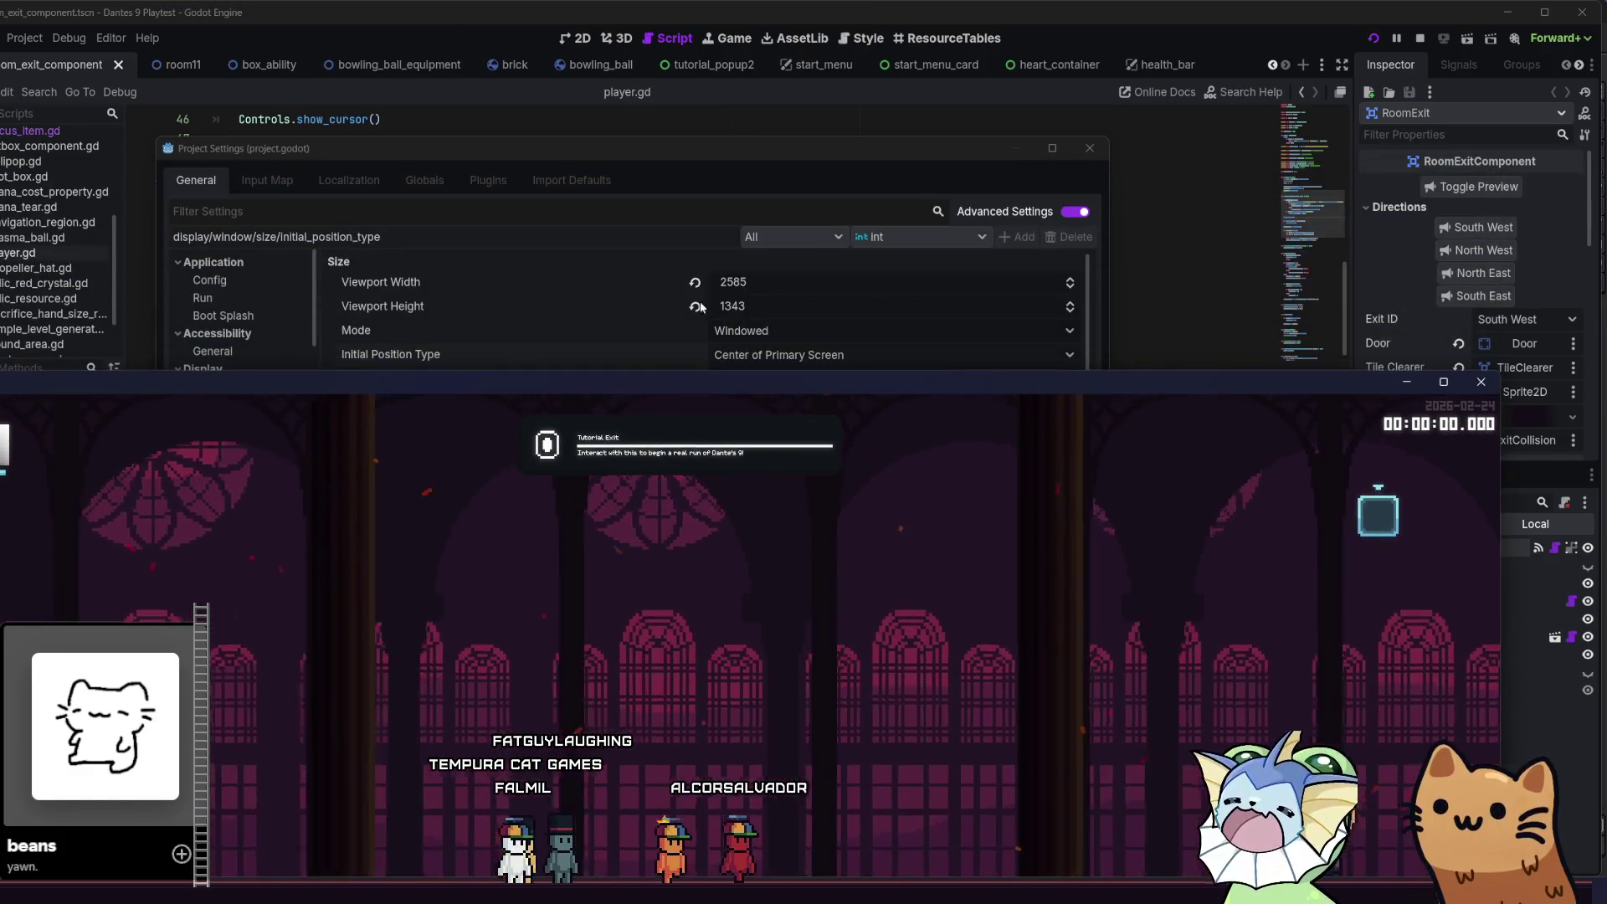
pyautogui.click(745, 283)
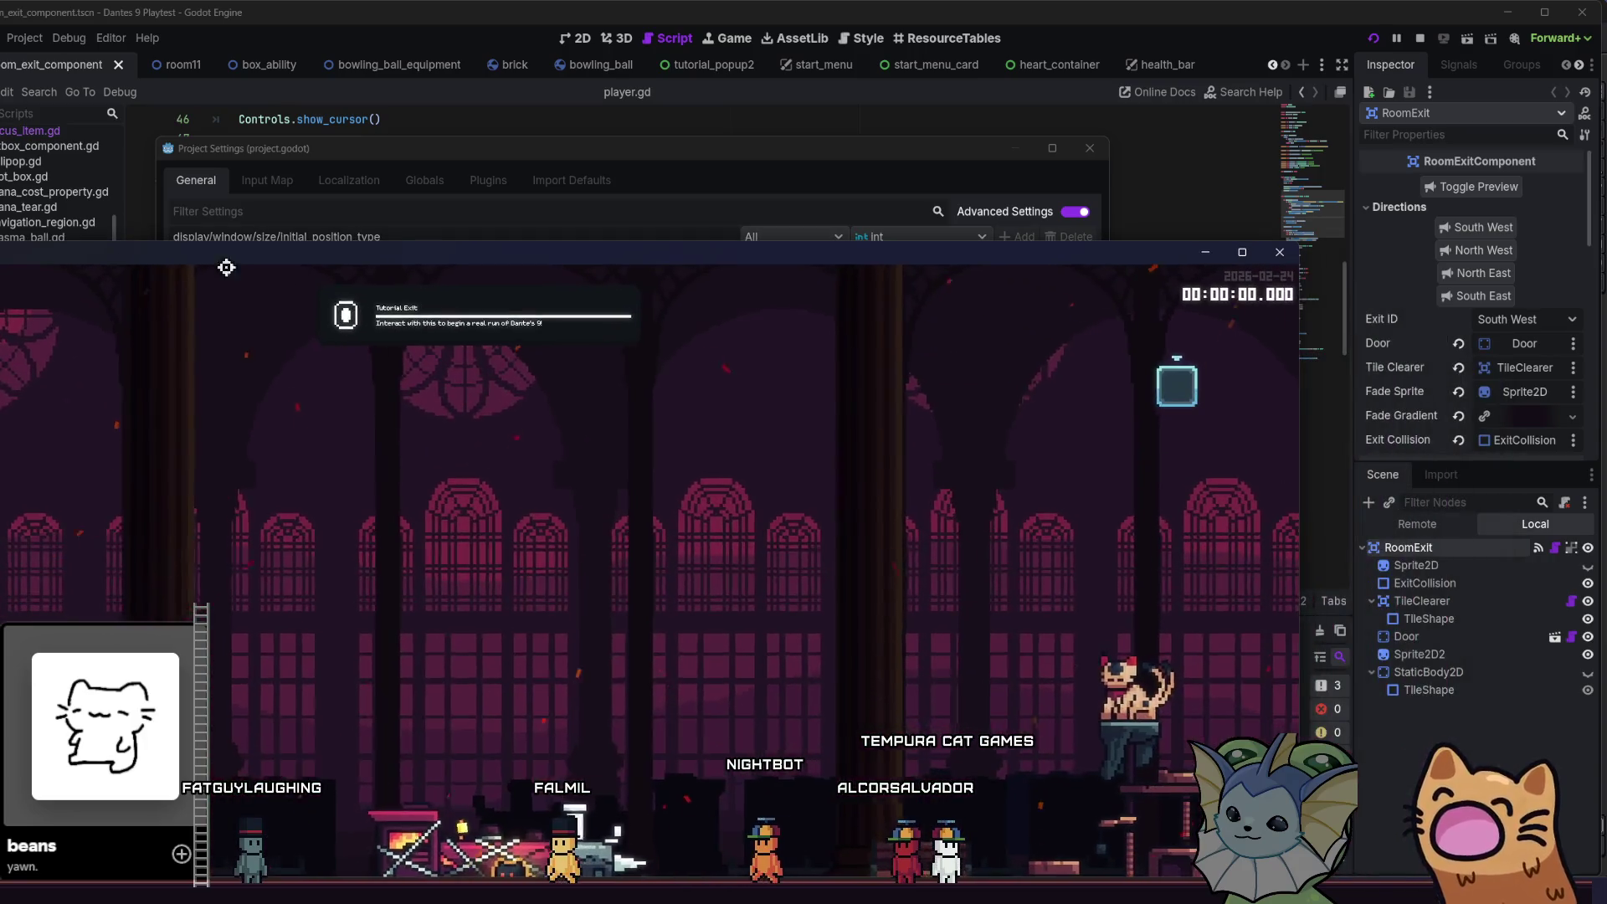
pyautogui.click(1280, 252)
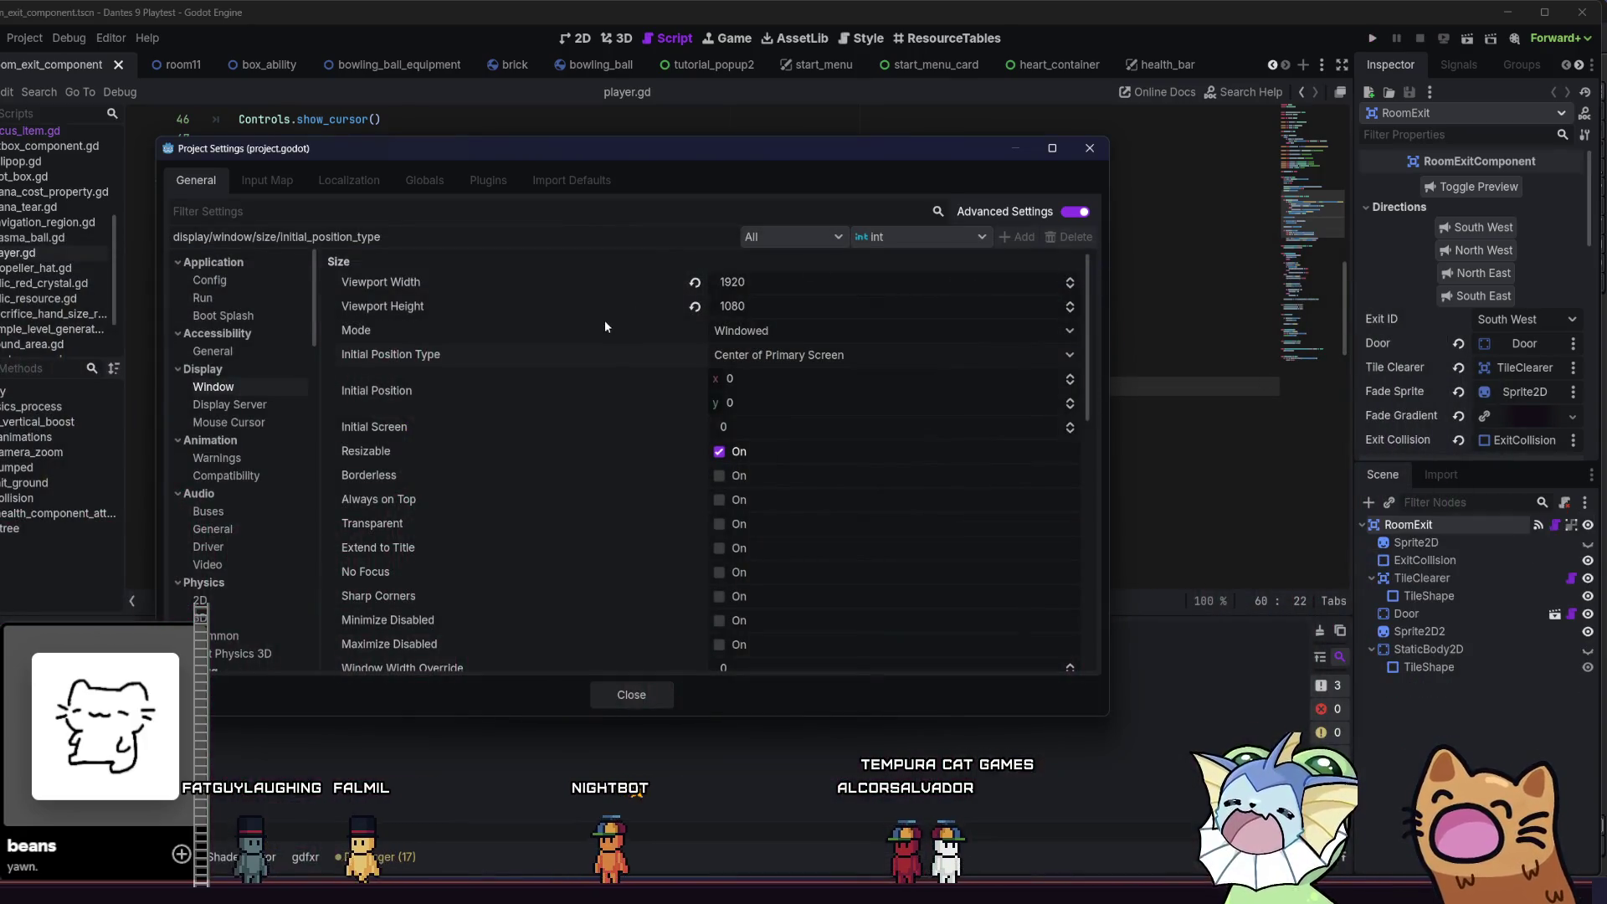
# - Set stretch mode canvas_items, keep aspect expand, set scale mode integer, then run the playtest
pyautogui.moveTo(620, 328)
pyautogui.scroll(-10, 555, 474)
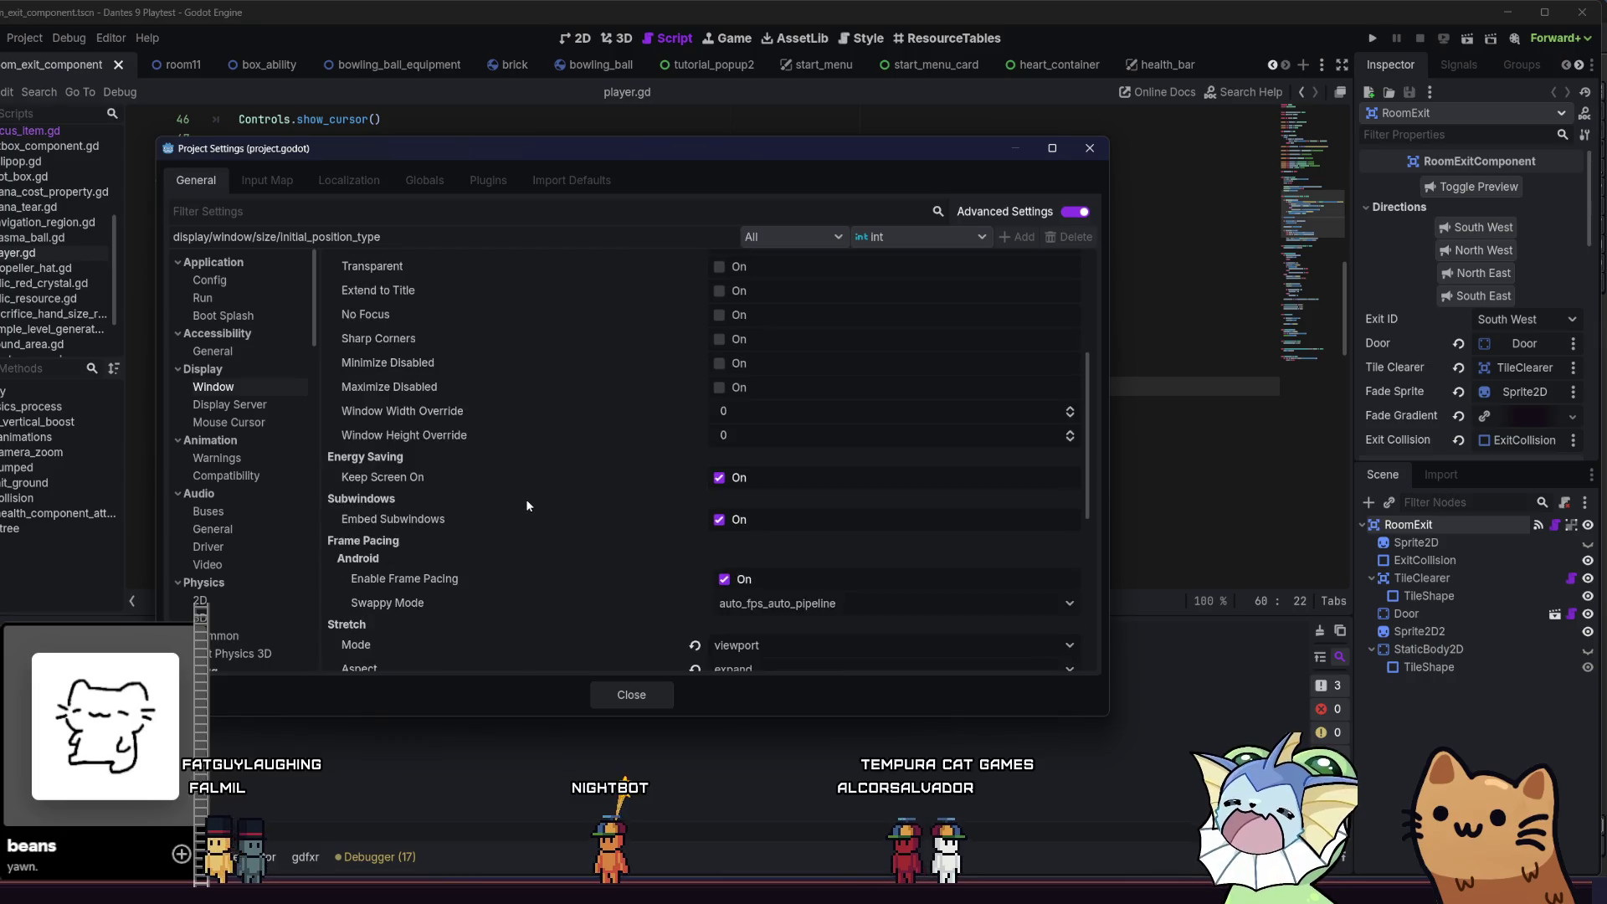
pyautogui.click(801, 387)
pyautogui.click(778, 425)
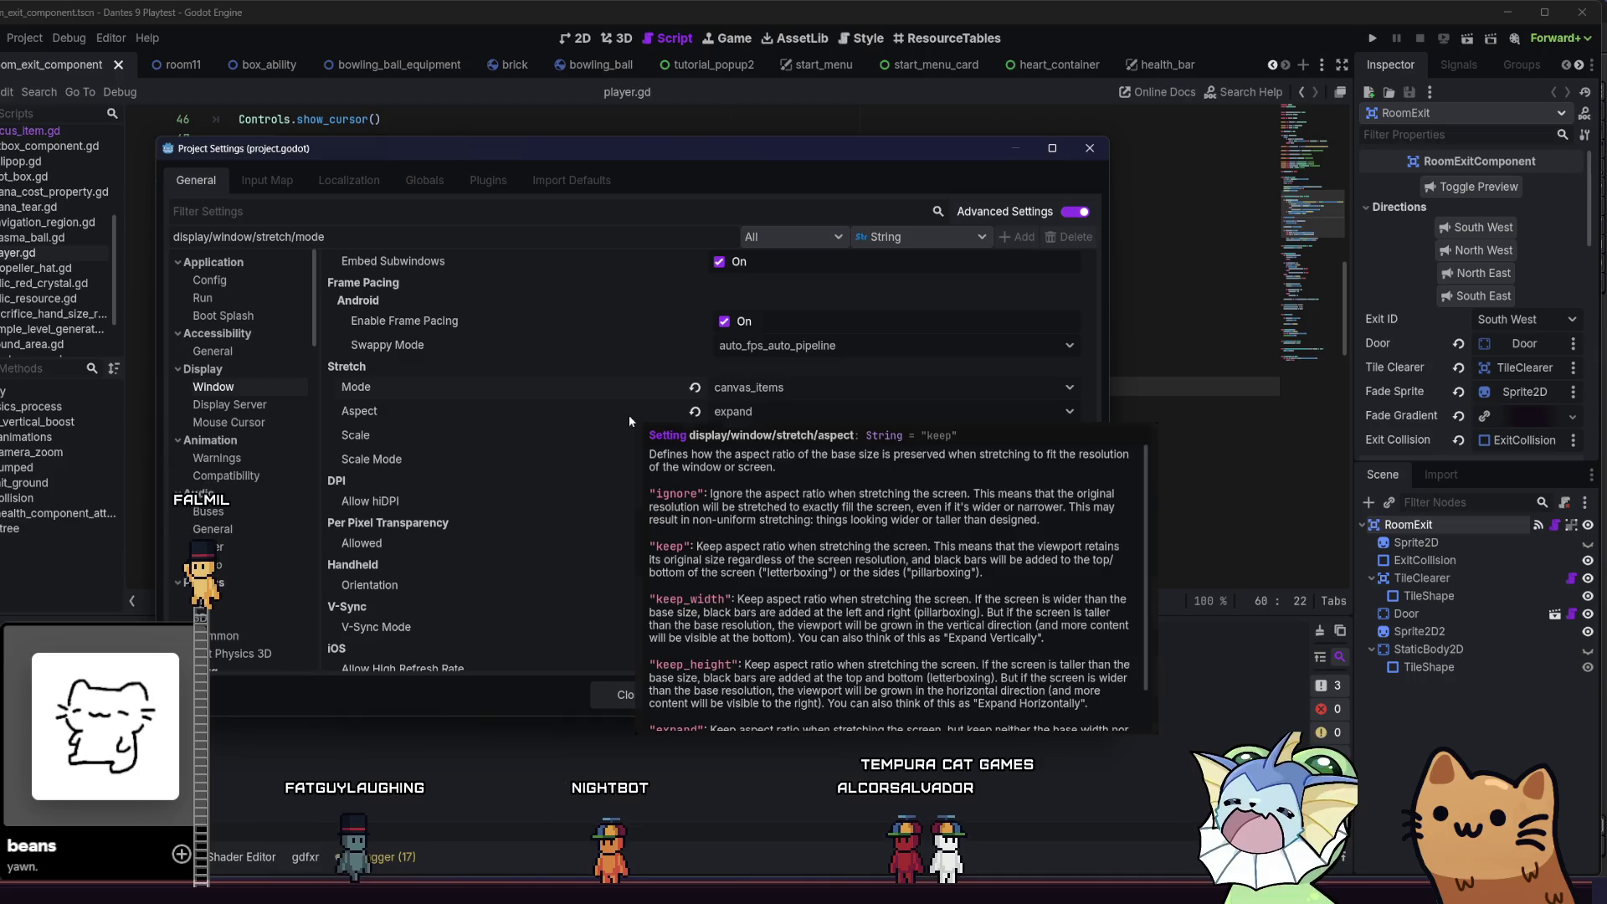
pyautogui.click(721, 413)
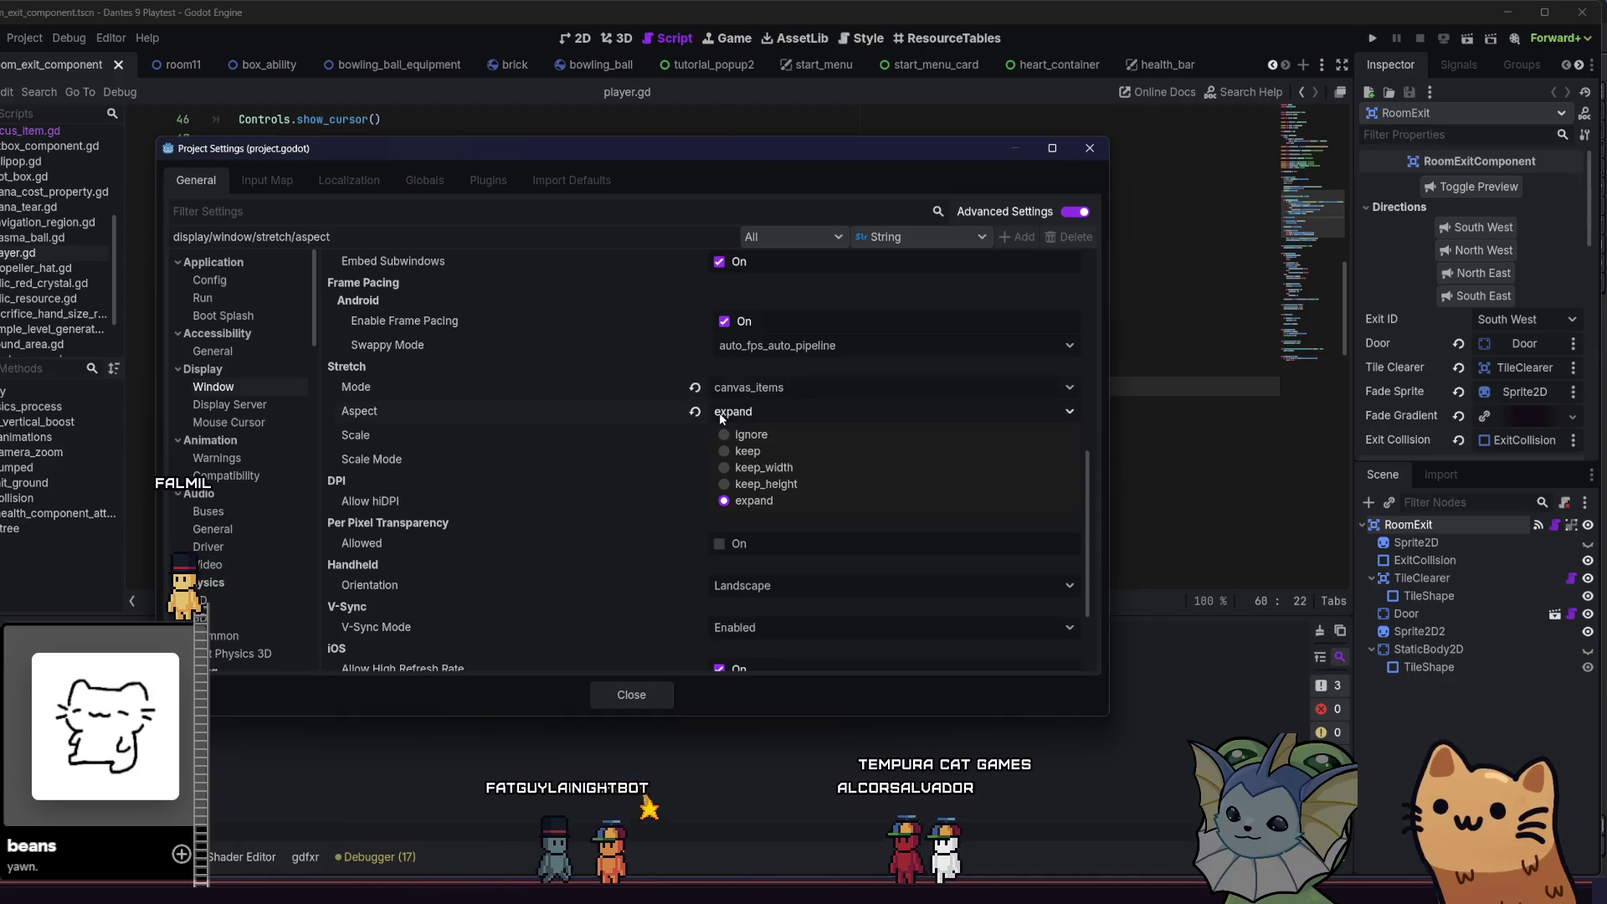
pyautogui.click(721, 415)
pyautogui.click(739, 462)
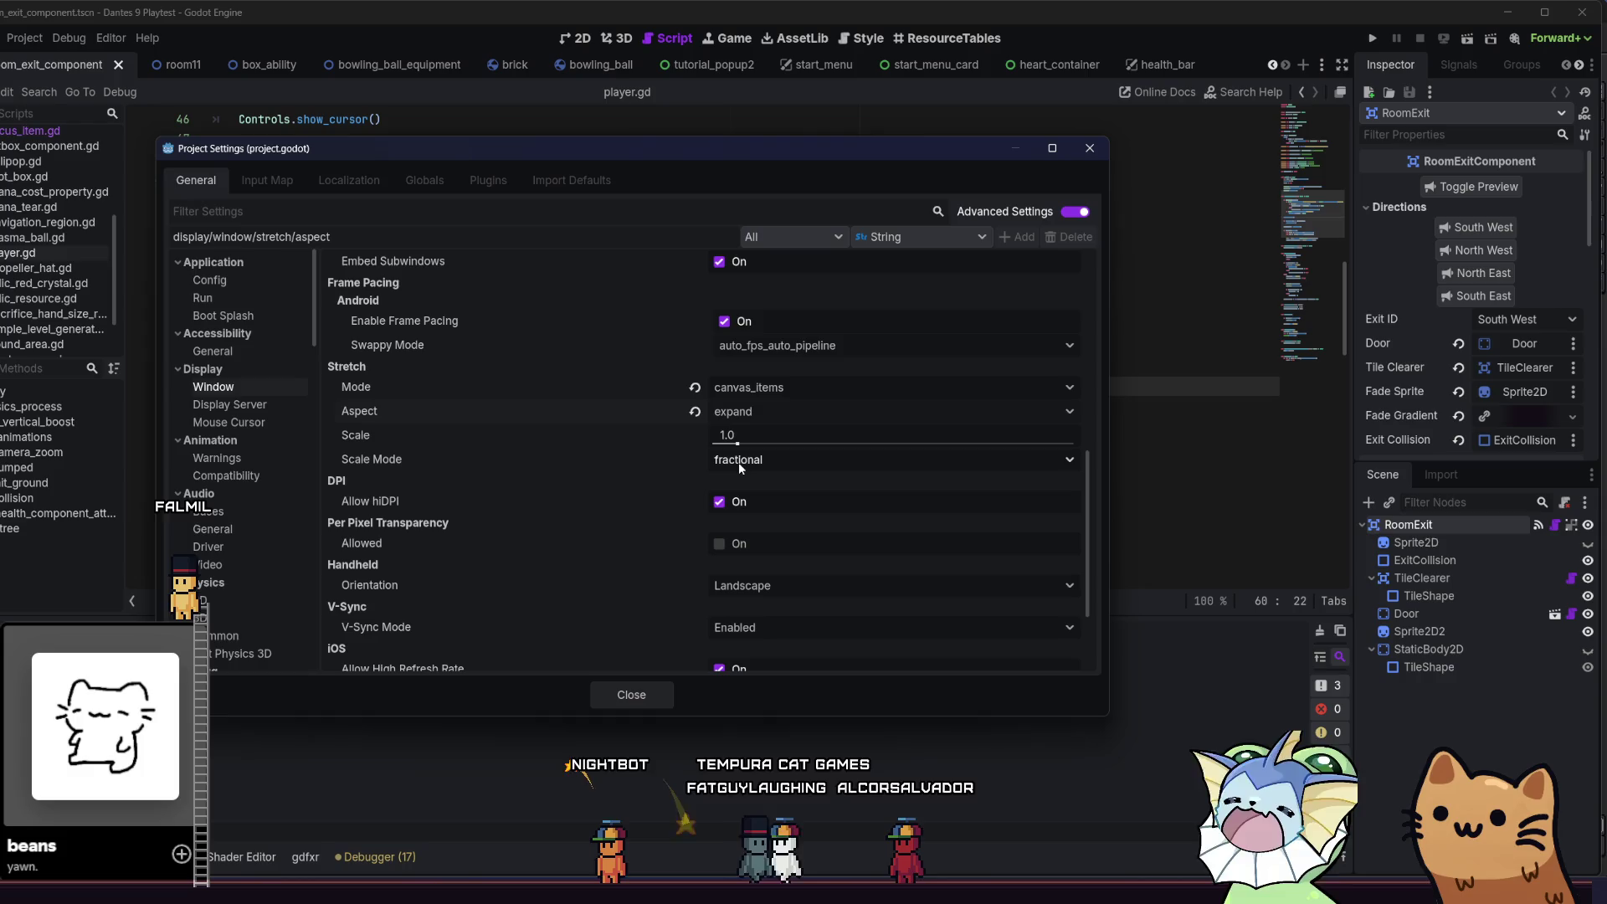
pyautogui.click(753, 500)
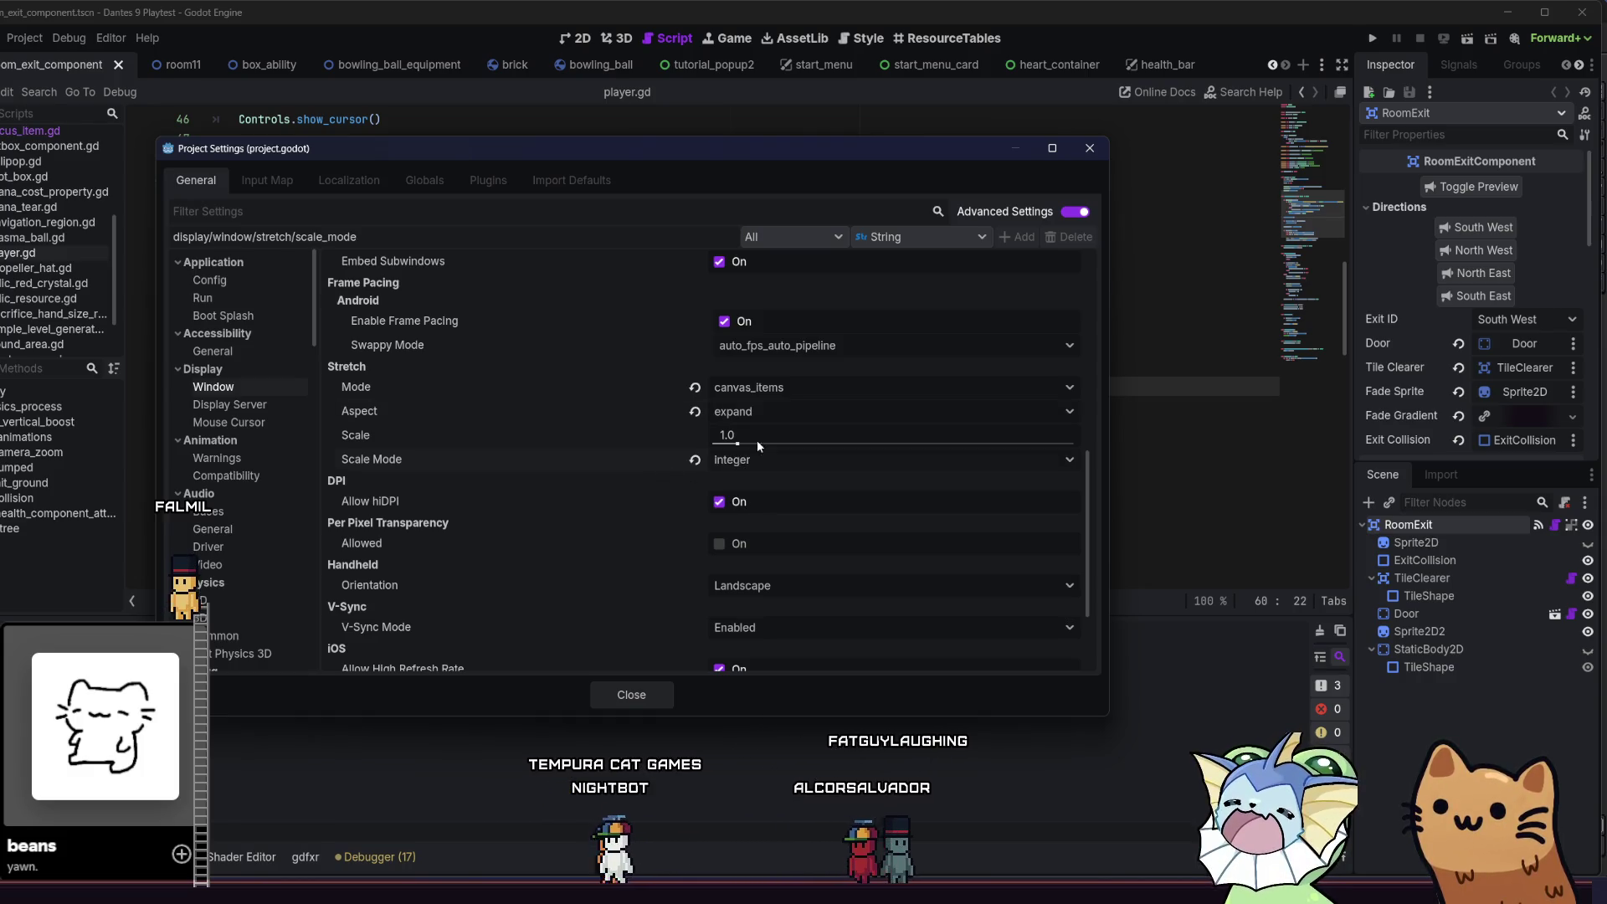
pyautogui.click(631, 695)
pyautogui.click(1371, 39)
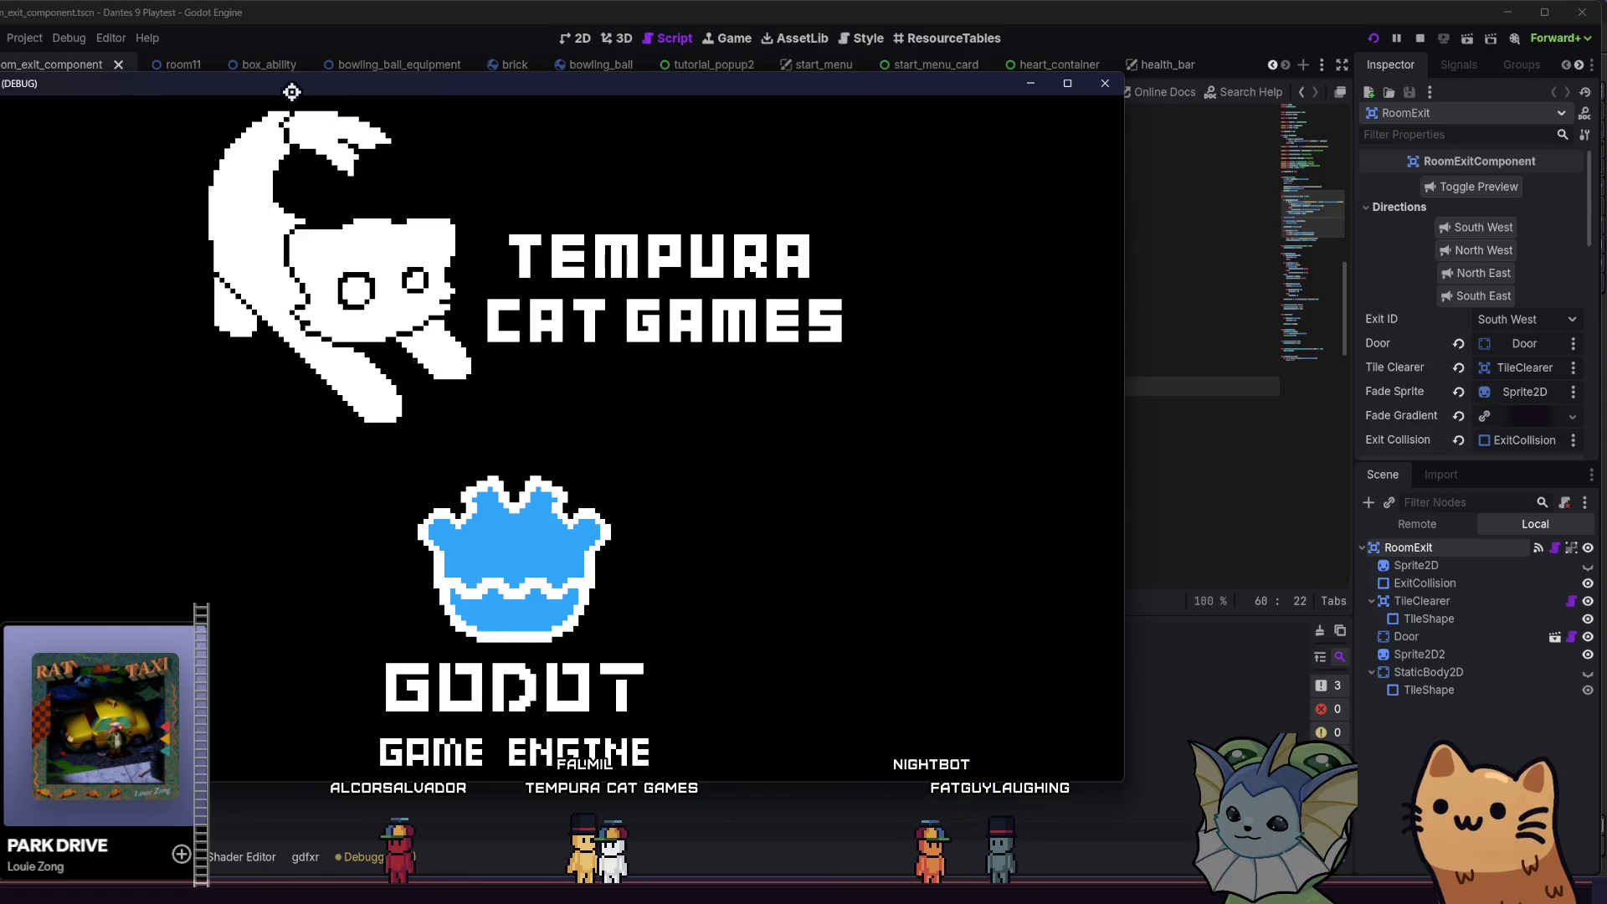
# - Maximise the playtest window, start a game, open and close the deck book, then quit
pyautogui.moveTo(292, 90); pyautogui.dragTo(243, 251)
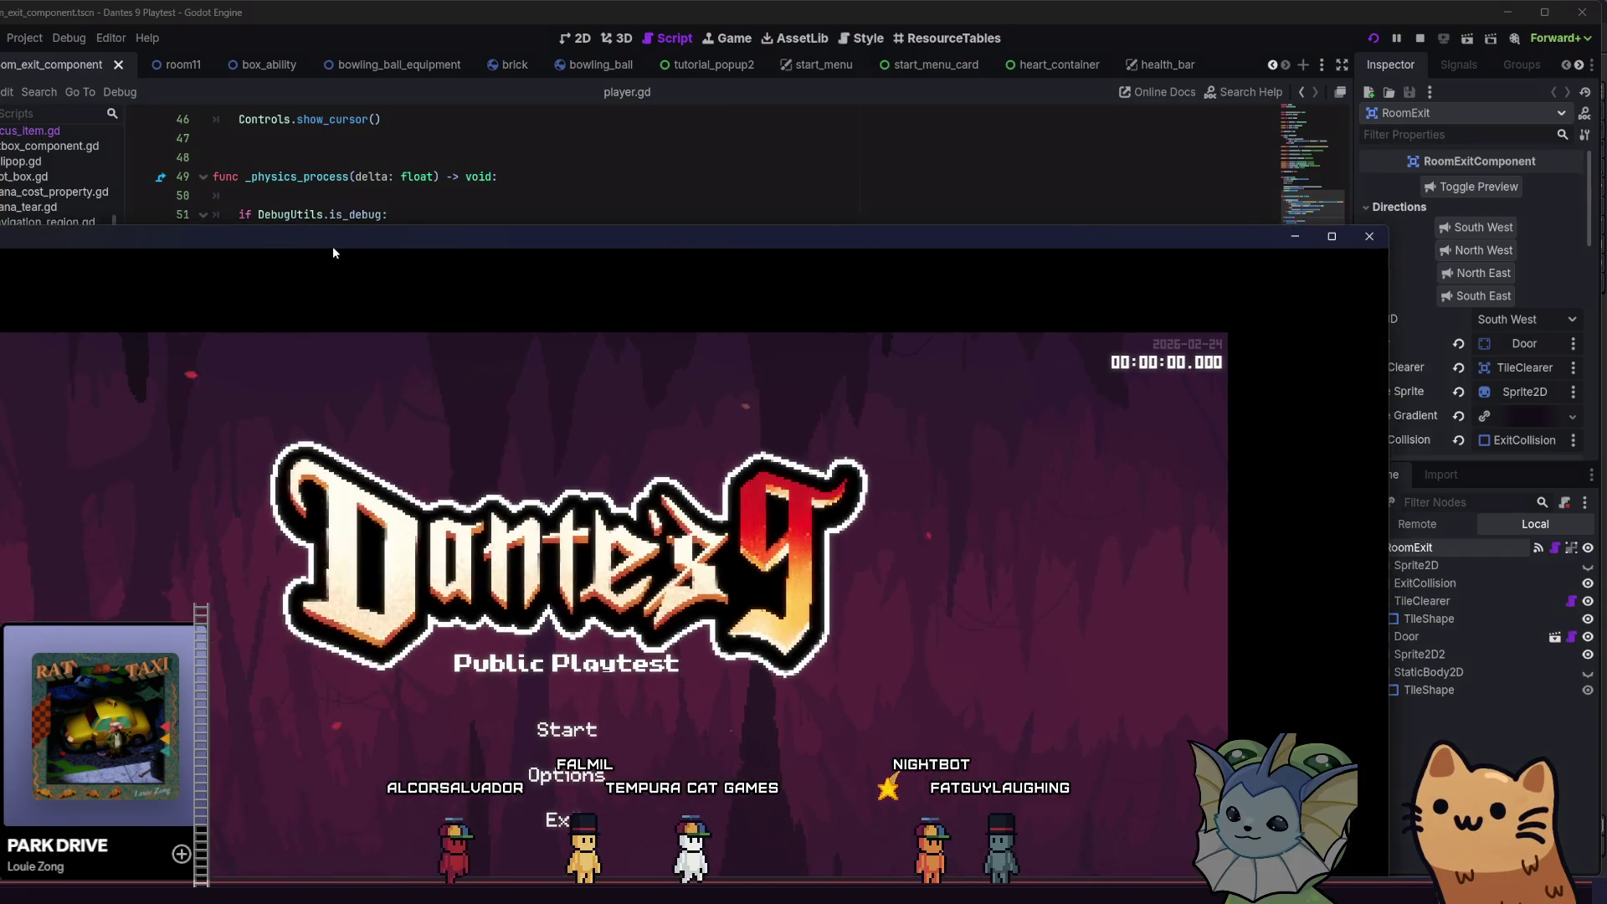
pyautogui.doubleClick(333, 246)
pyautogui.click(762, 503)
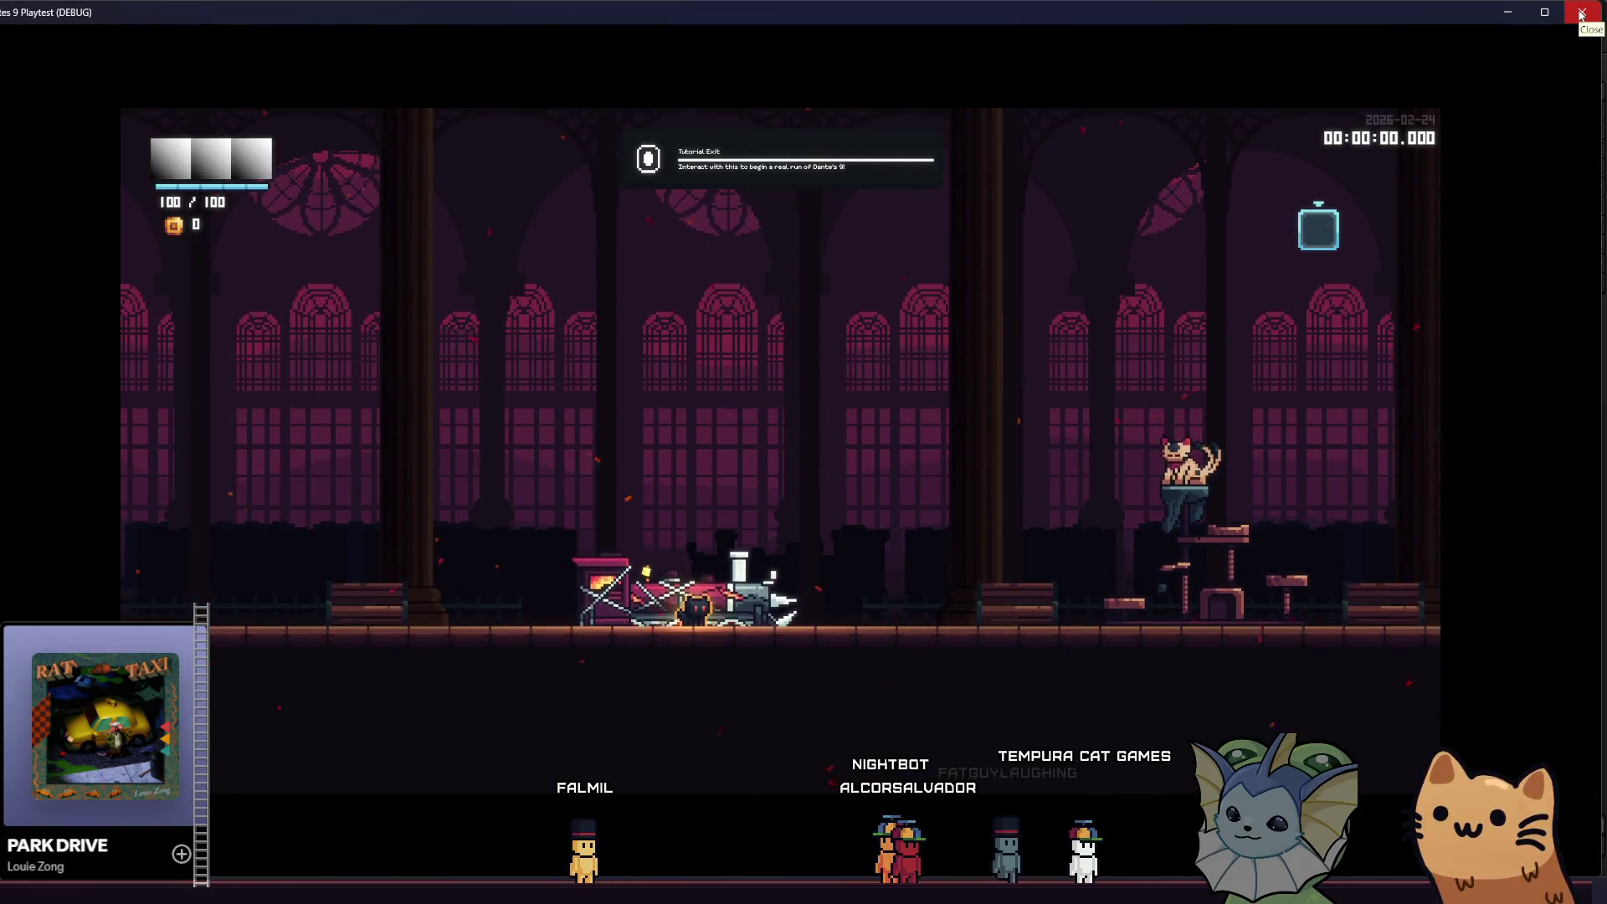
pyautogui.press('Tab')
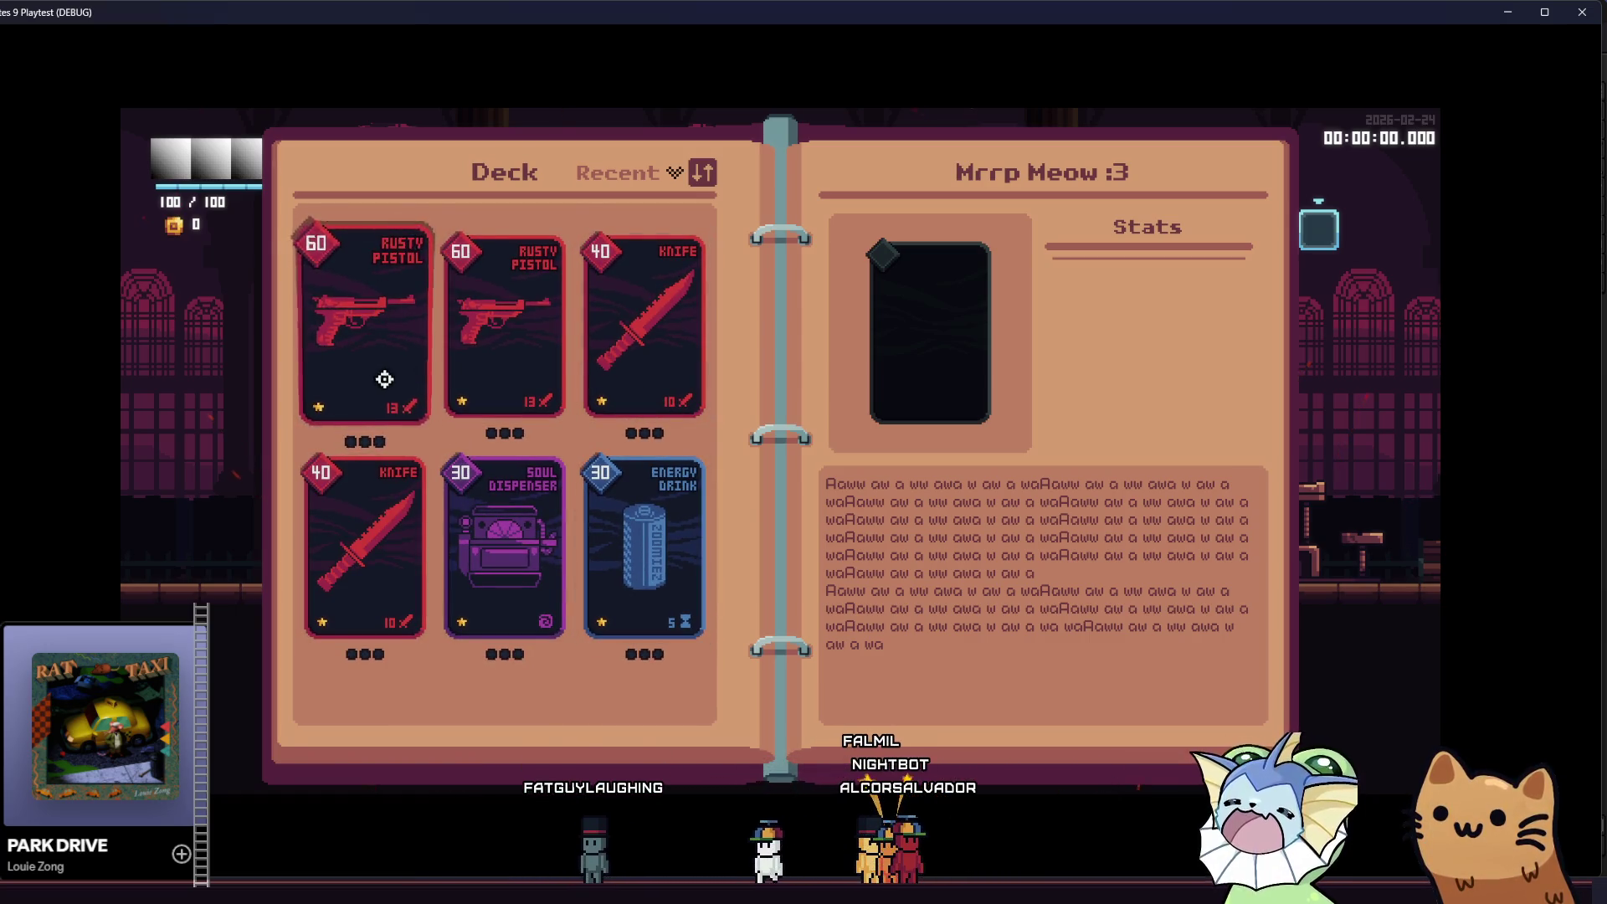
pyautogui.press('Escape')
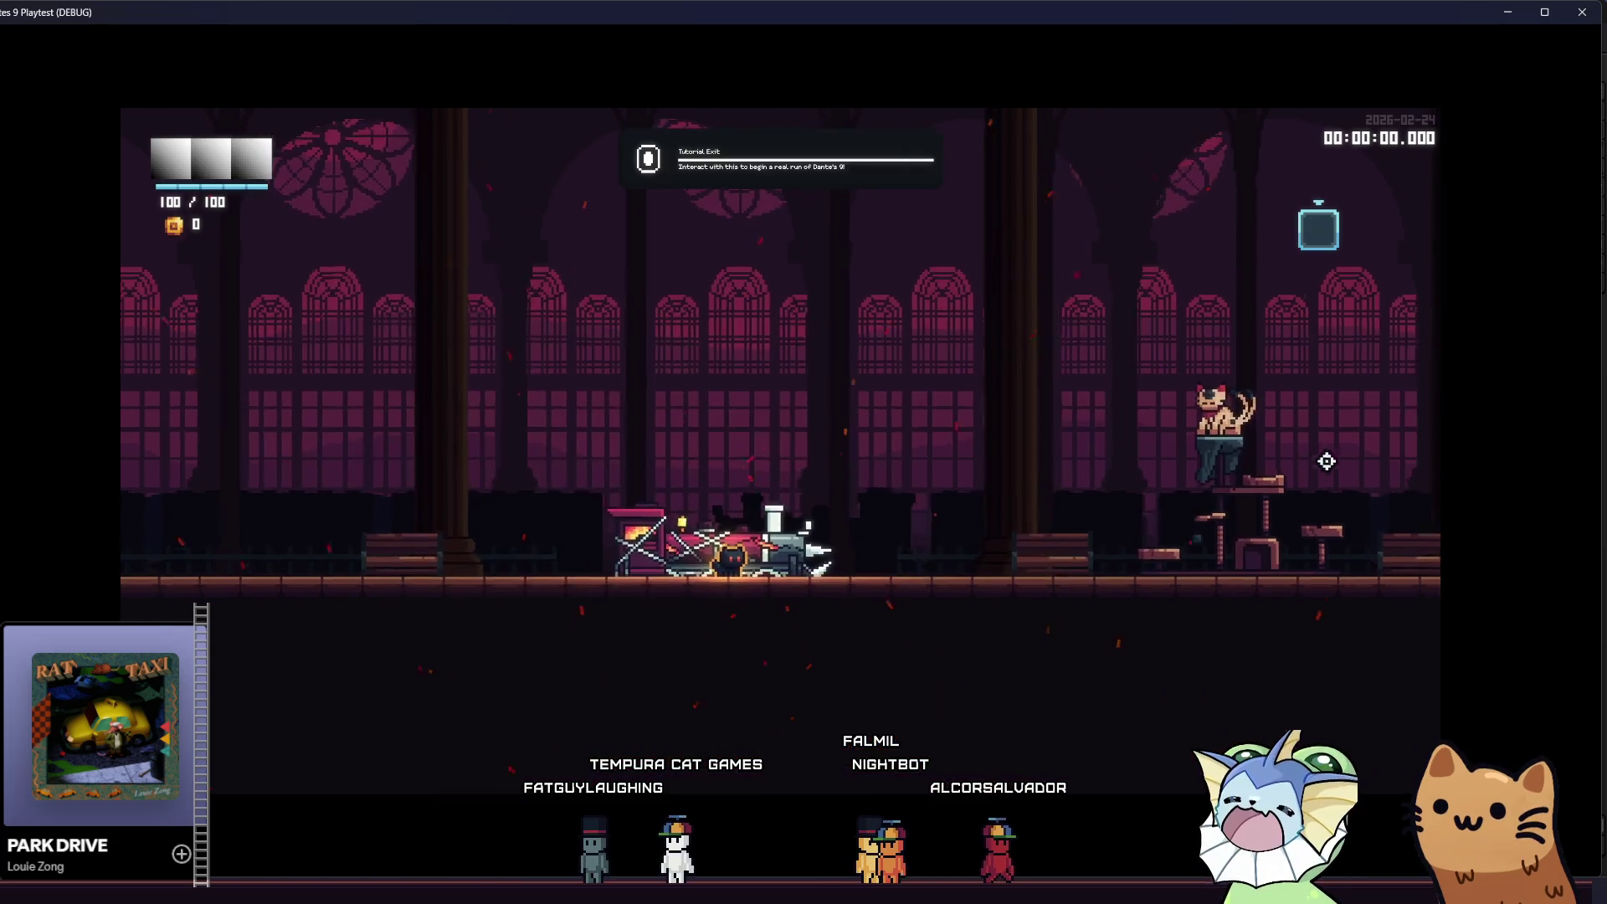
pyautogui.press('F8')
# - Reopen Project Settings to check the 1920 × 1080 window size, then close it
pyautogui.click(25, 38)
pyautogui.click(40, 65)
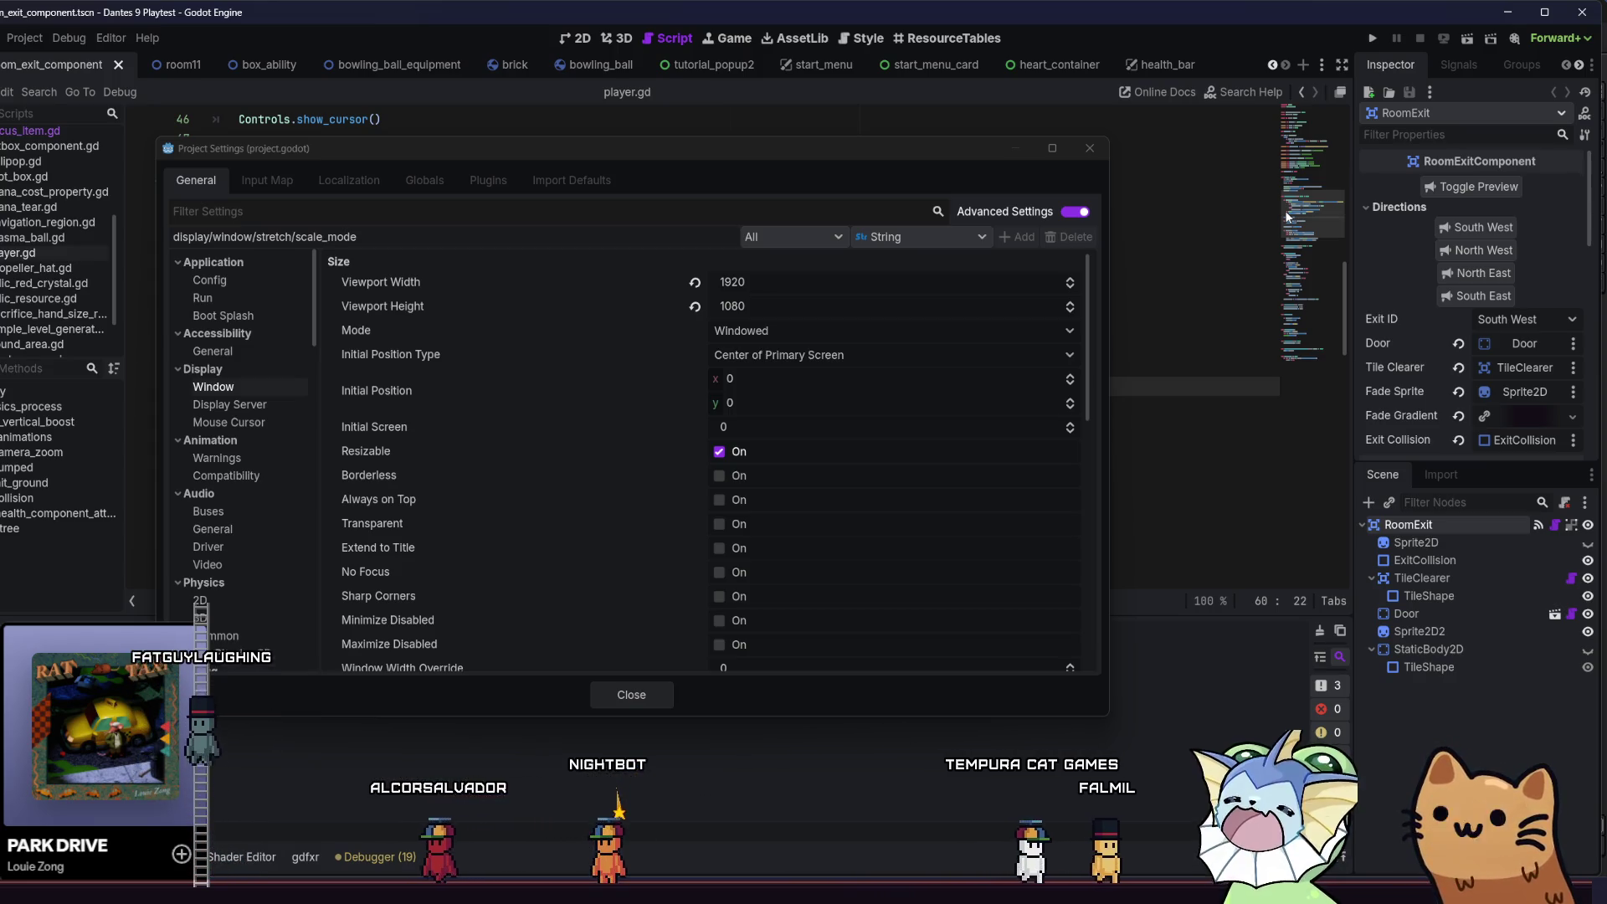
pyautogui.press('Escape')
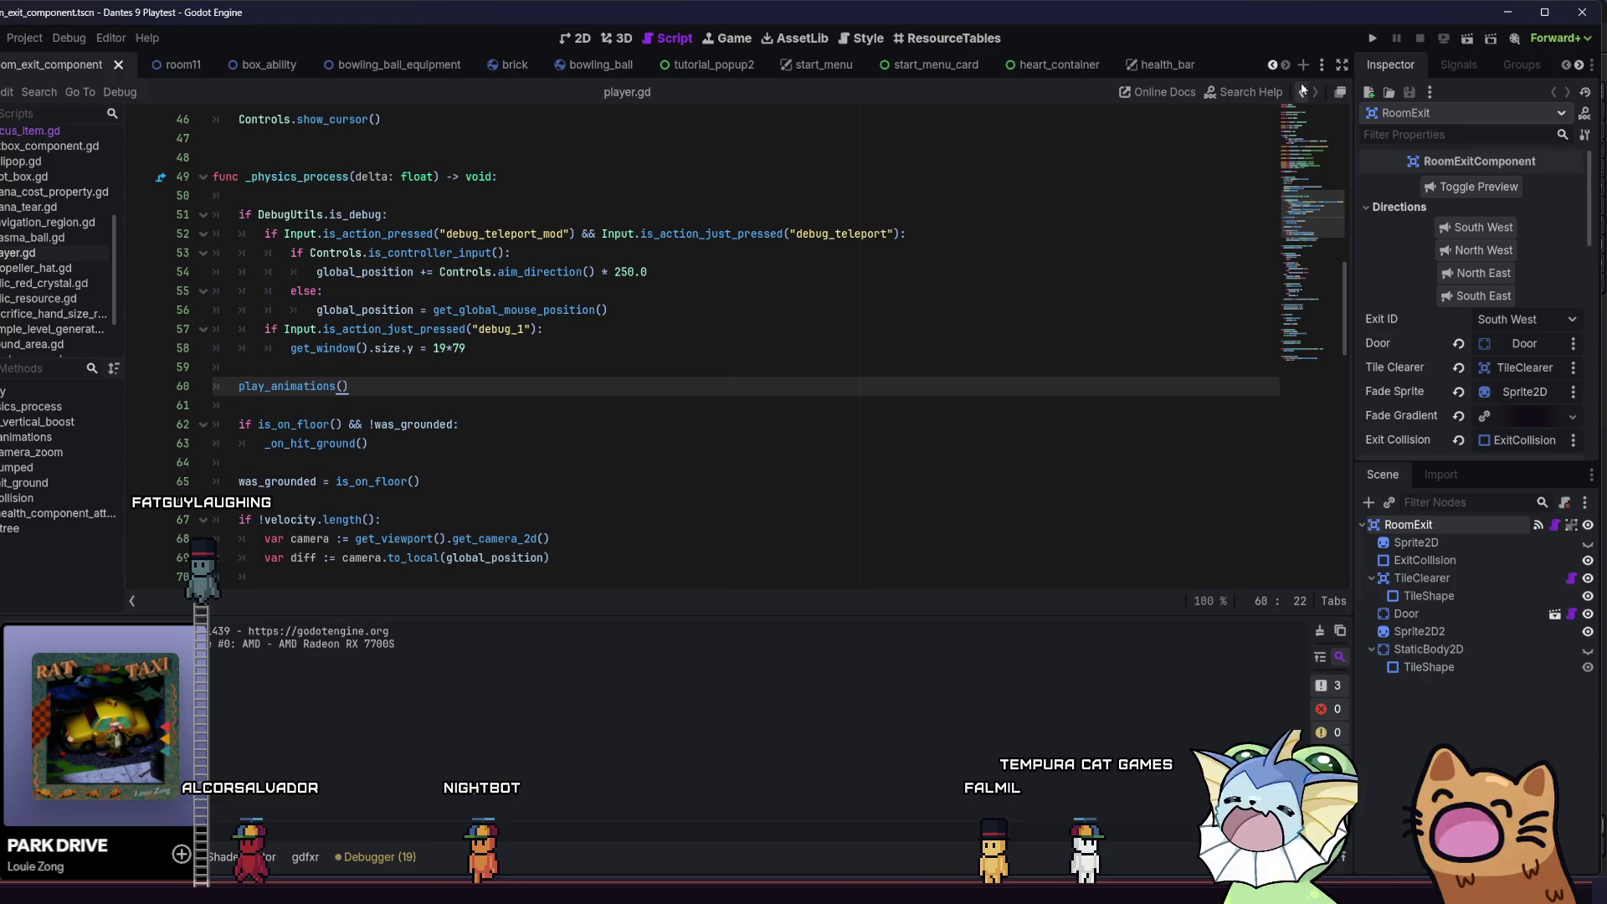
# - Relaunch the playtest, then maximise and restore its game window
pyautogui.click(1367, 40)
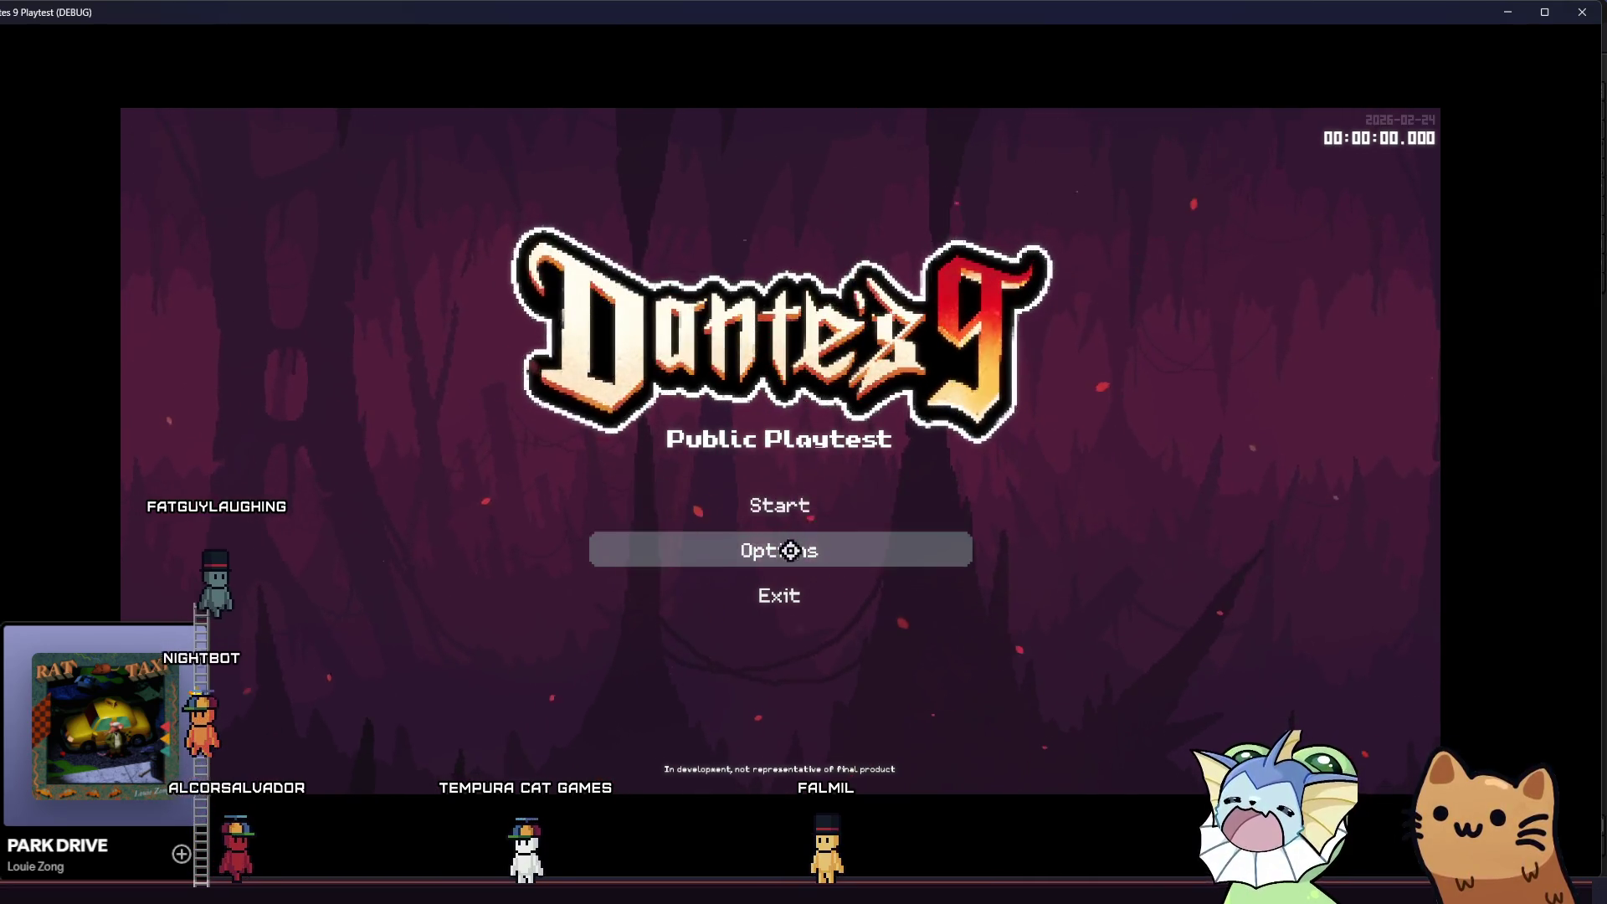
pyautogui.doubleClick(302, 24)
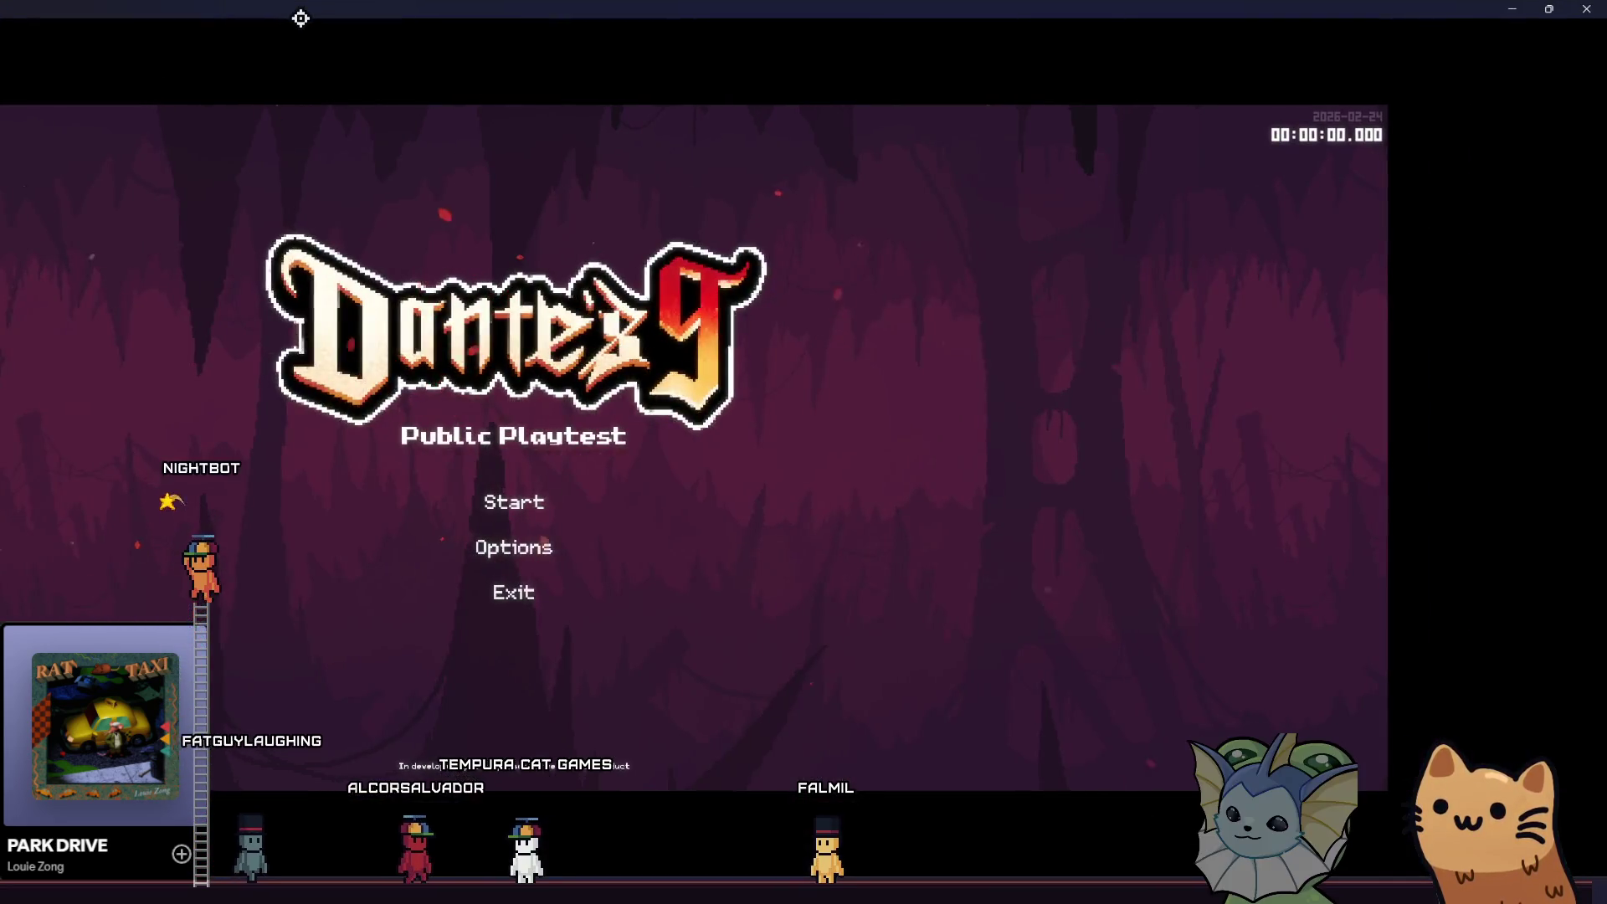
pyautogui.doubleClick(304, 19)
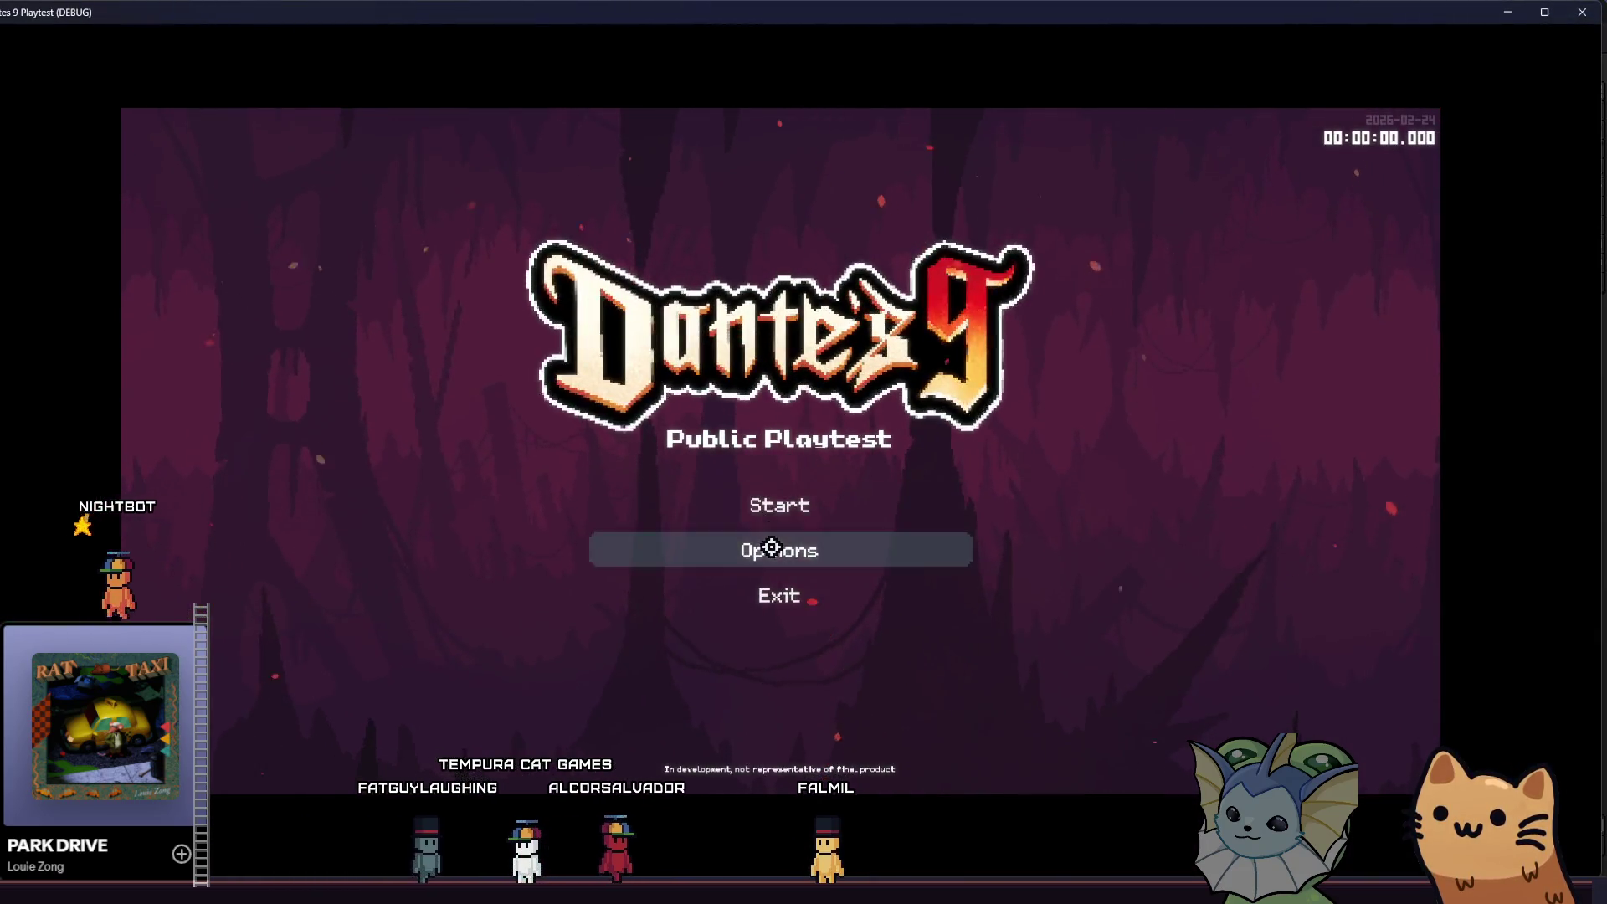
# - Set the game's Video display option to Fullscreen and return to the title menu
pyautogui.click(782, 549)
pyautogui.click(647, 160)
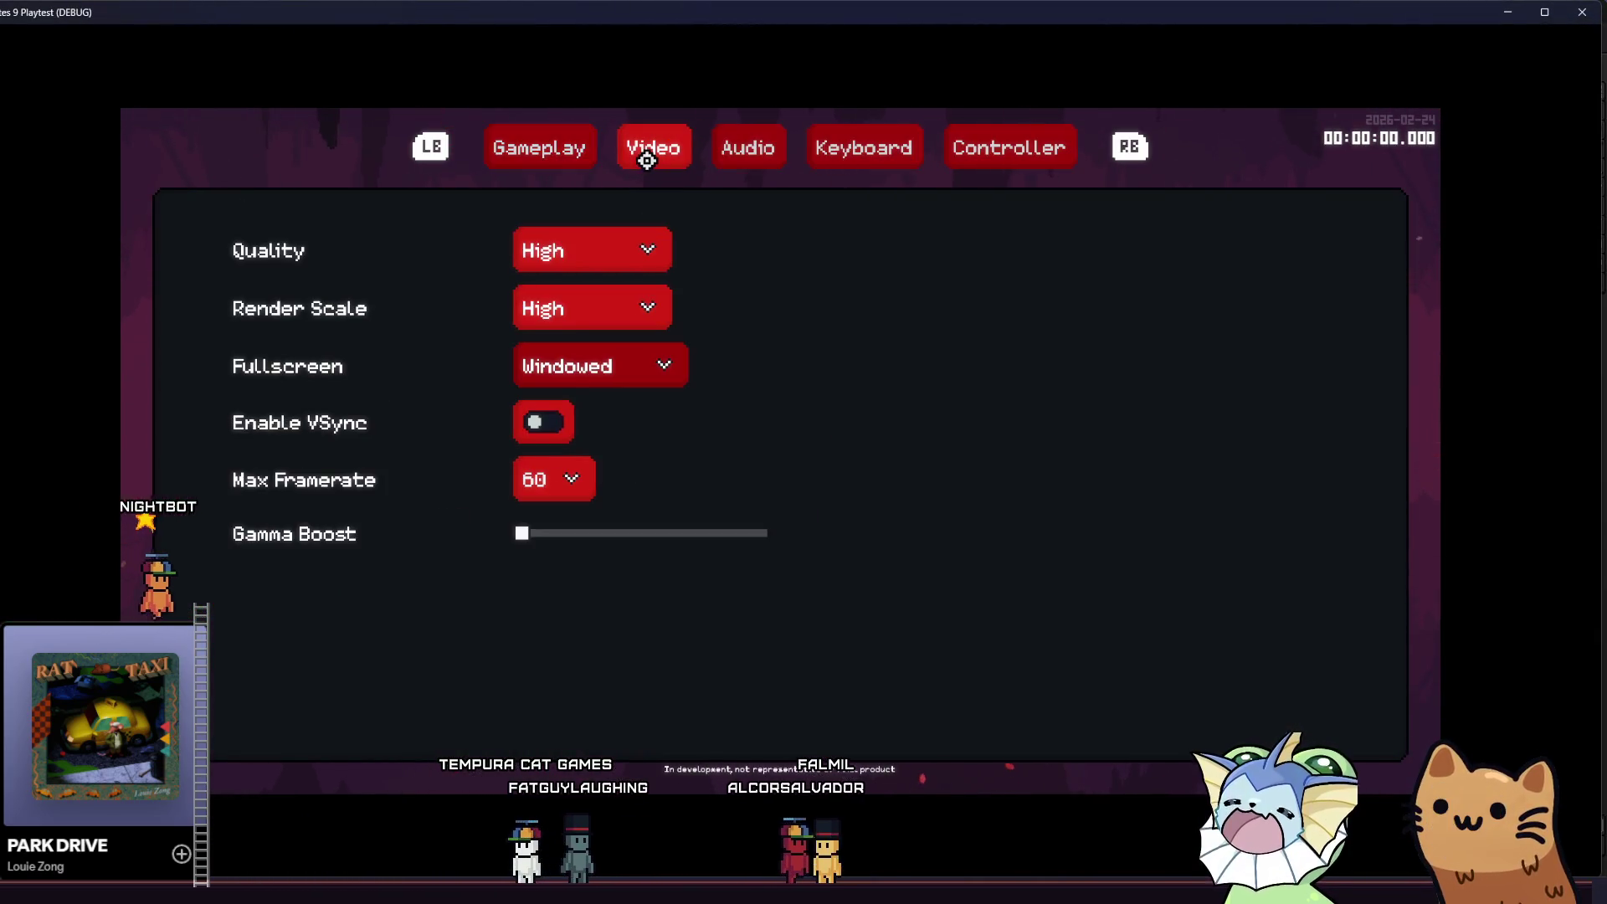
pyautogui.click(555, 411)
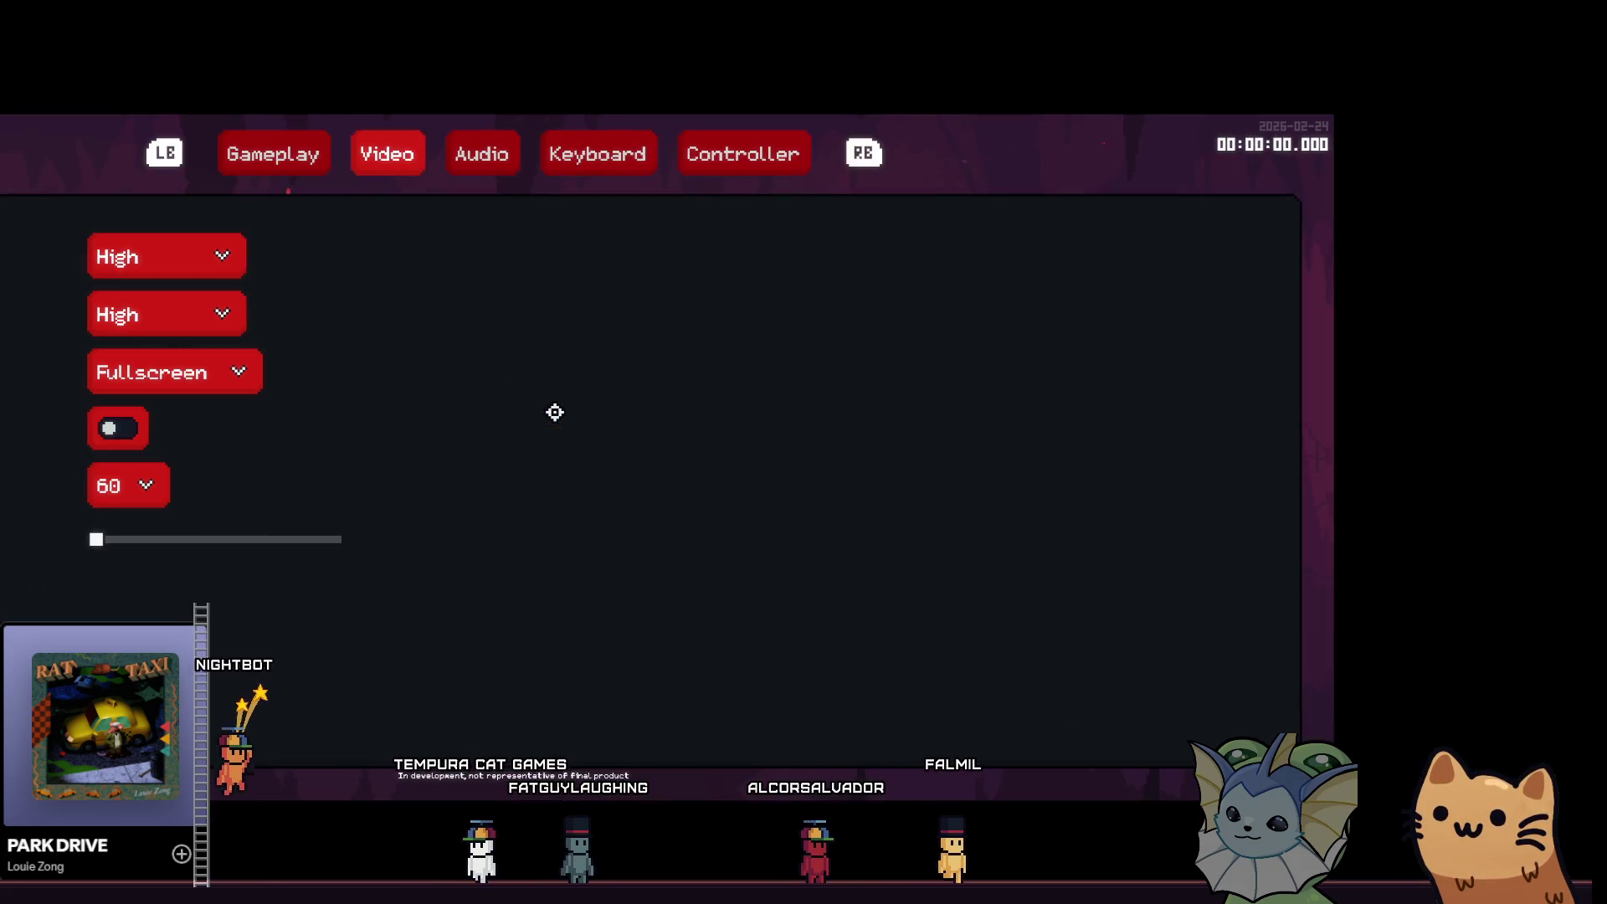
pyautogui.press('Escape')
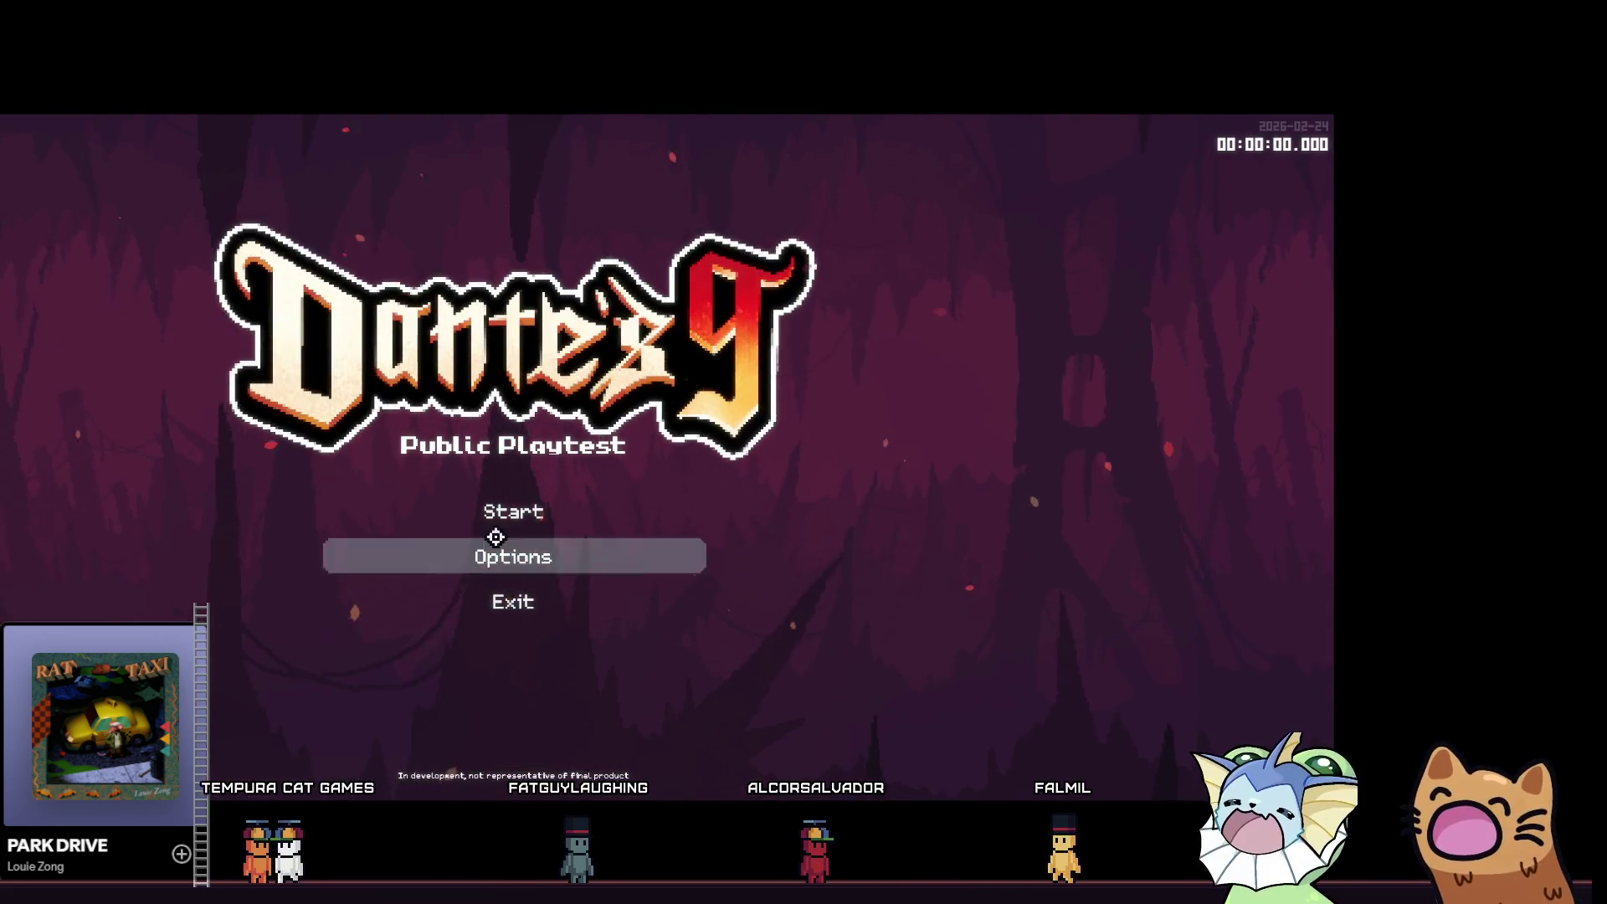